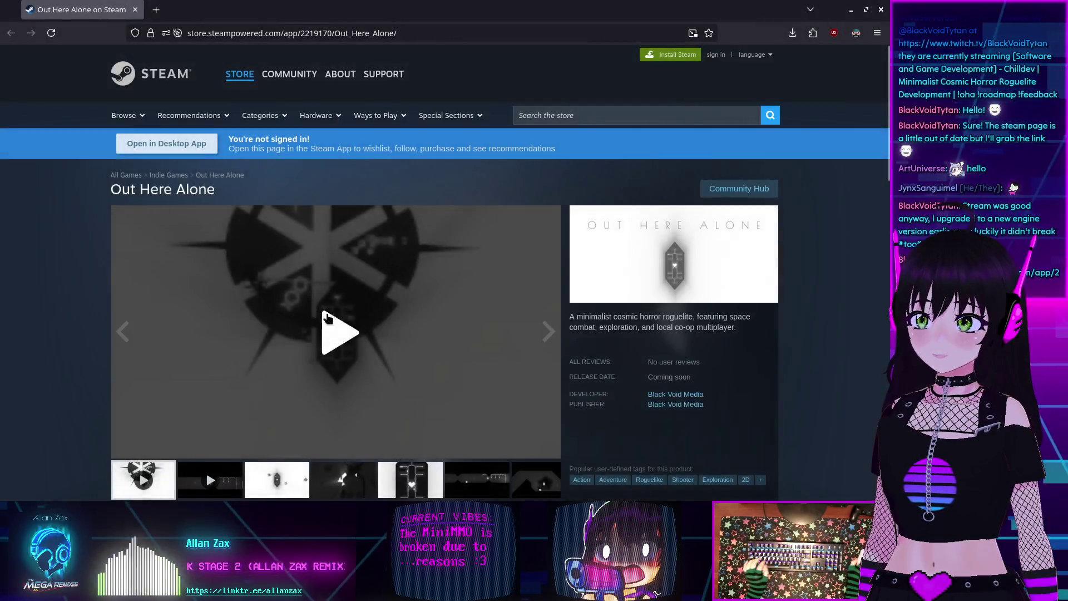
# Step: Step through the Out Here Alone media from the second item to the seventh screenshot
pyautogui.scroll(-3, 60, 307)
pyautogui.click(210, 337)
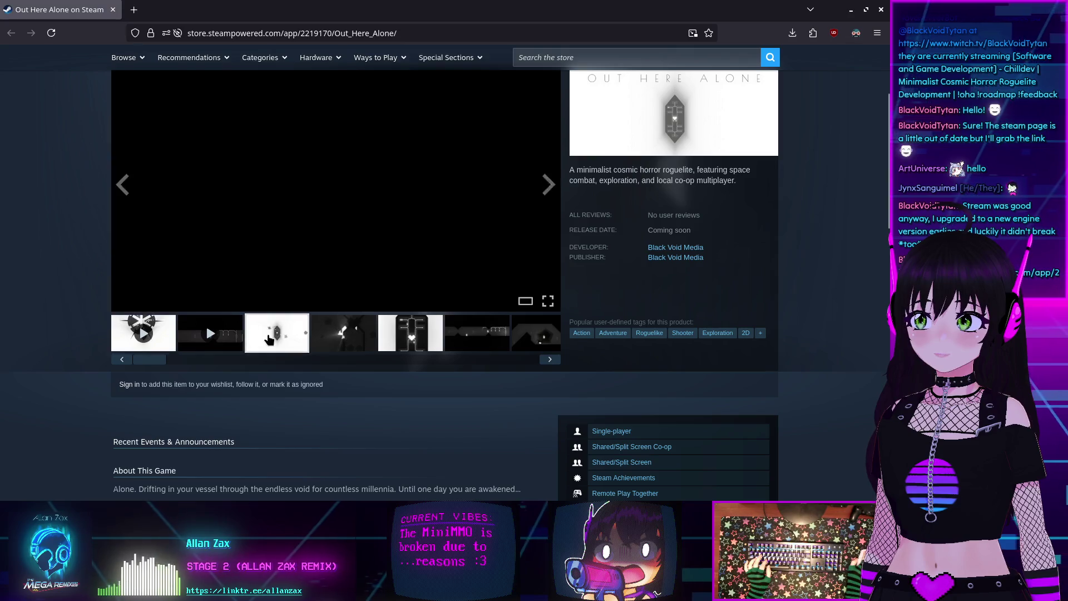
pyautogui.click(277, 334)
pyautogui.click(343, 334)
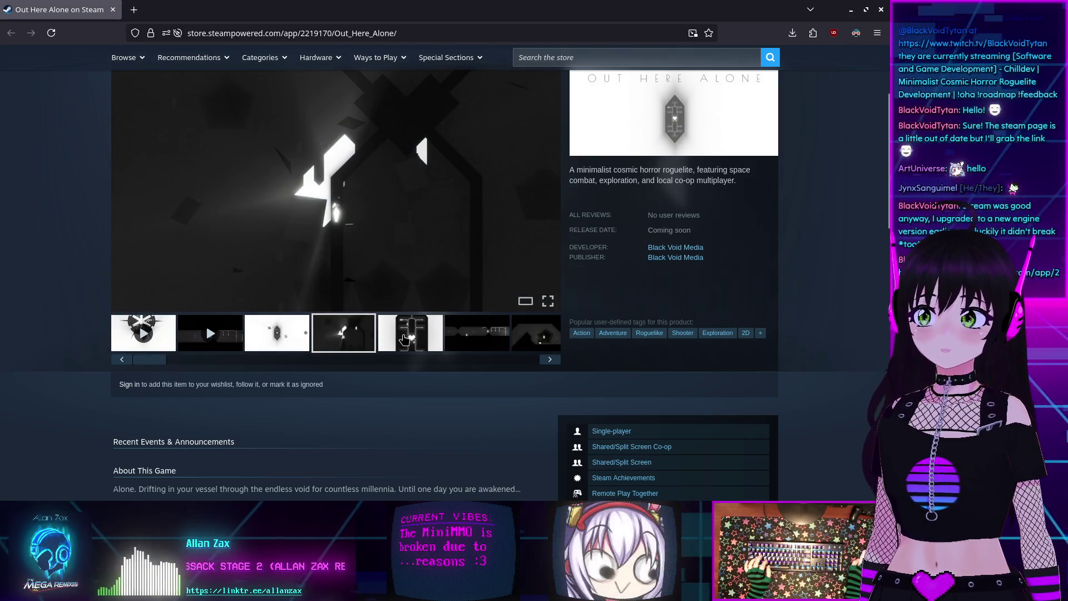
pyautogui.click(403, 336)
pyautogui.scroll(2, 1, 248)
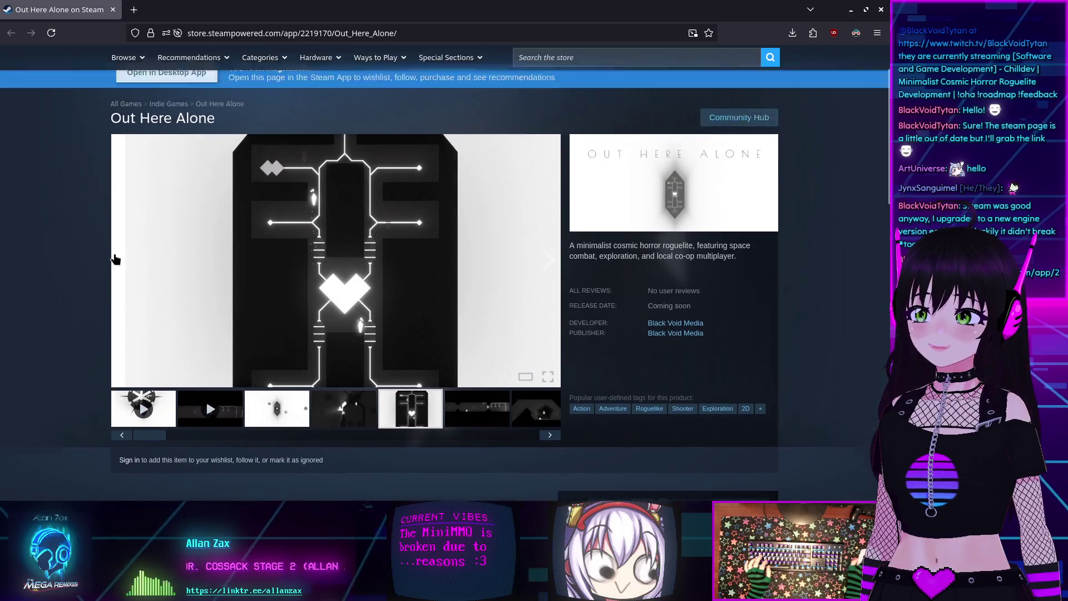
pyautogui.click(484, 414)
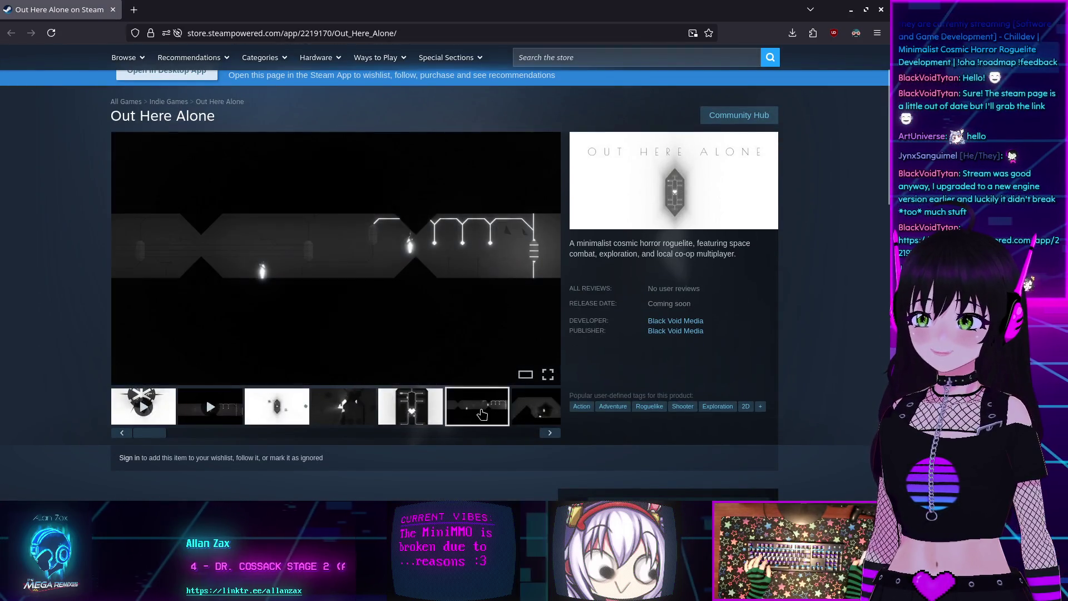
pyautogui.click(528, 415)
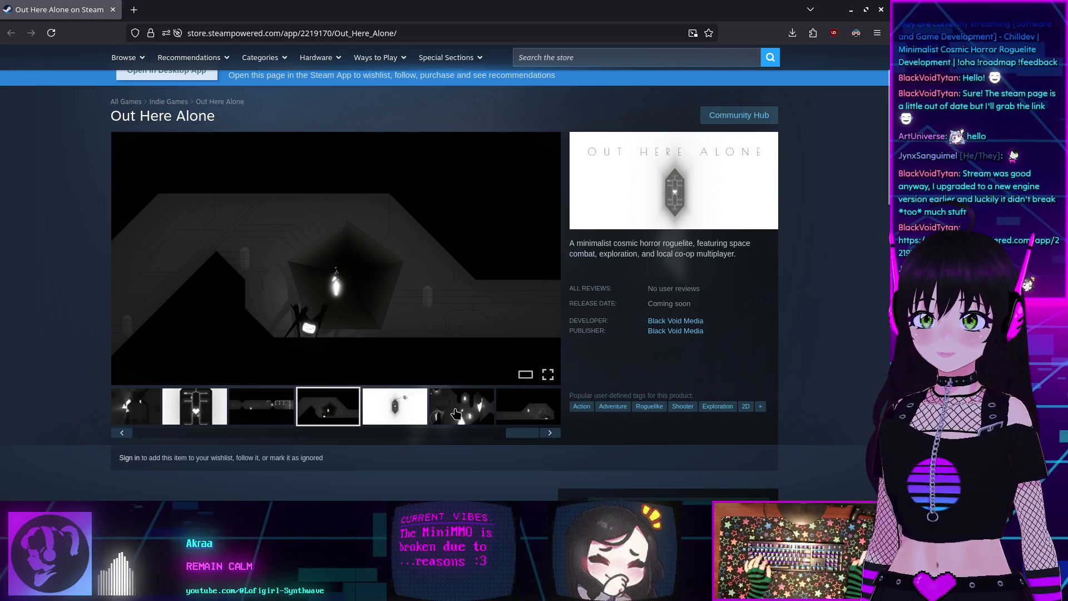
# Step: Revisit the fifth, sixth, fourth and seventh screenshots, ending on the seventh
pyautogui.click(400, 409)
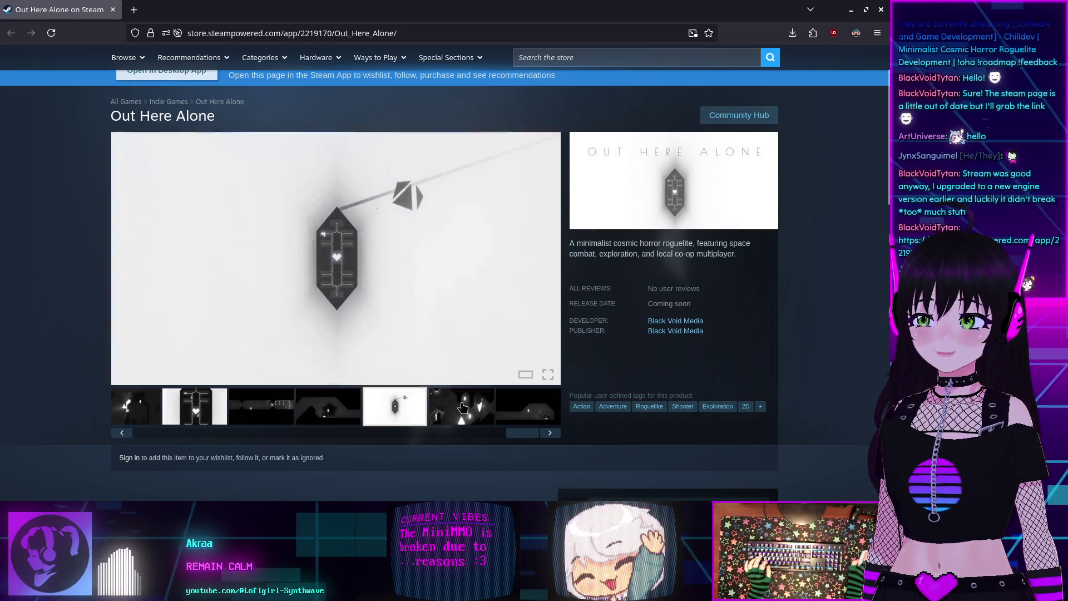
pyautogui.click(464, 411)
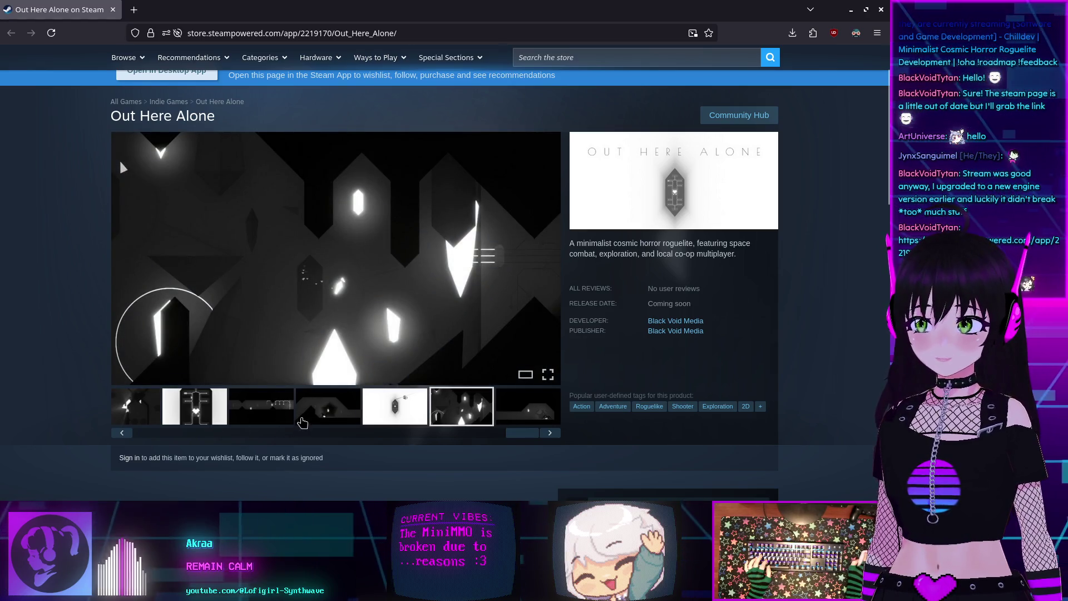
pyautogui.click(302, 420)
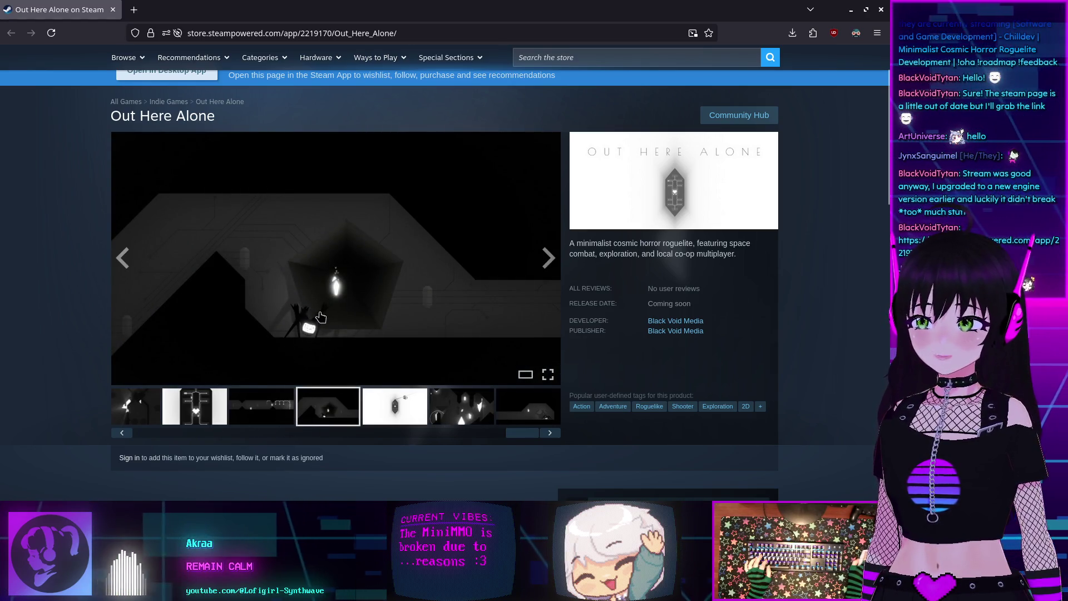
pyautogui.click(519, 412)
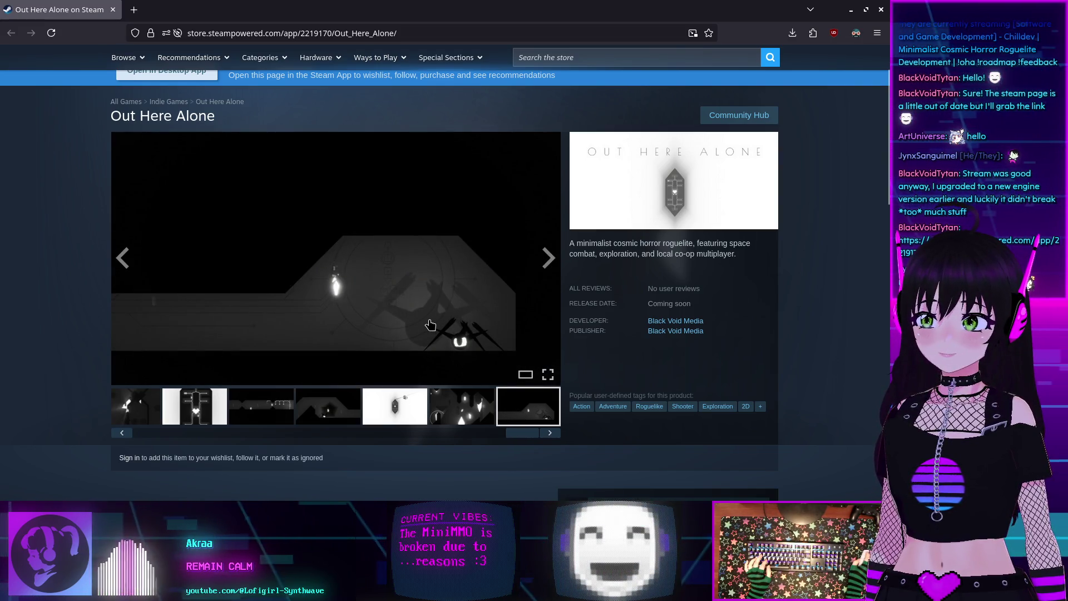
pyautogui.scroll(-2, 428, 325)
pyautogui.scroll(2, 412, 328)
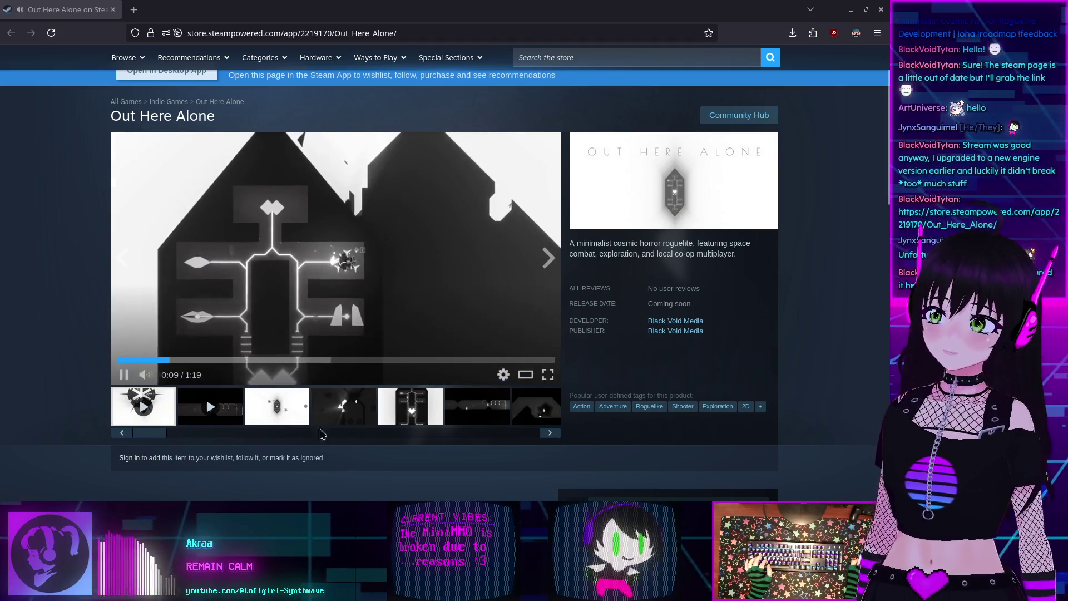
# Step: Pause the Out Here Alone trailer at 0:10
pyautogui.click(231, 267)
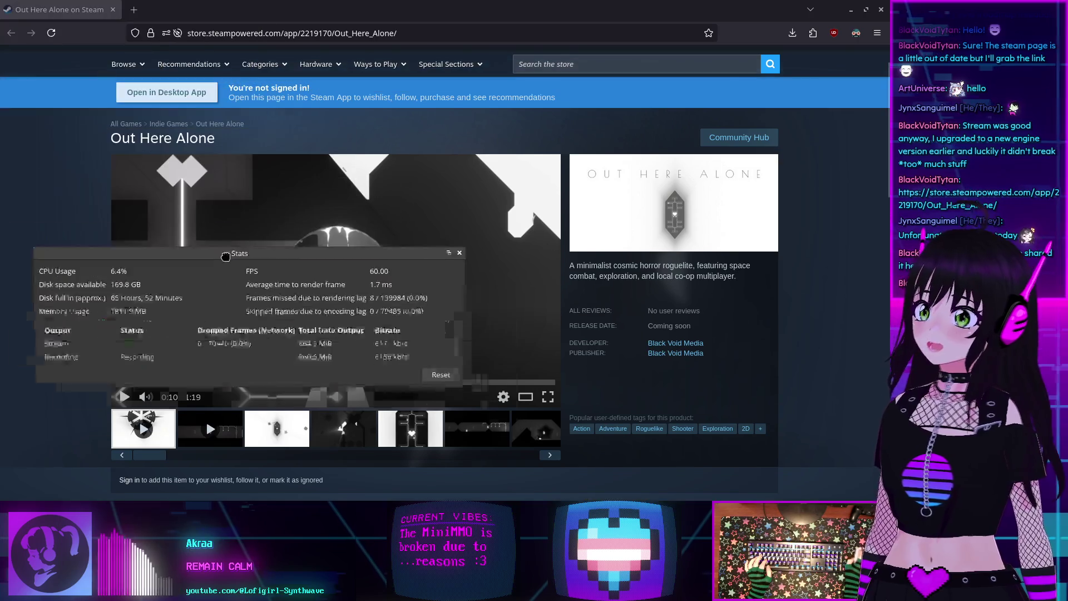
# Step: Reset the Out Here Alone trailer to 0:00 of 1:19
pyautogui.moveTo(292, 246)
pyautogui.mouseDown()
pyautogui.moveTo(330, 210)
pyautogui.moveTo(609, 210)
pyautogui.moveTo(609, 0)
pyautogui.mouseUp()
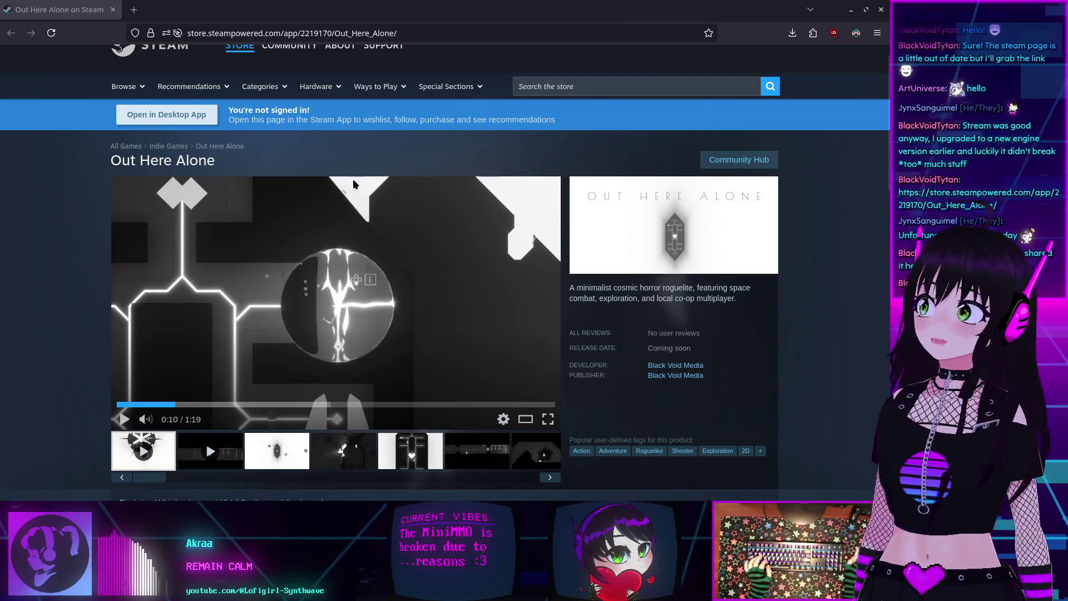
pyautogui.click(118, 405)
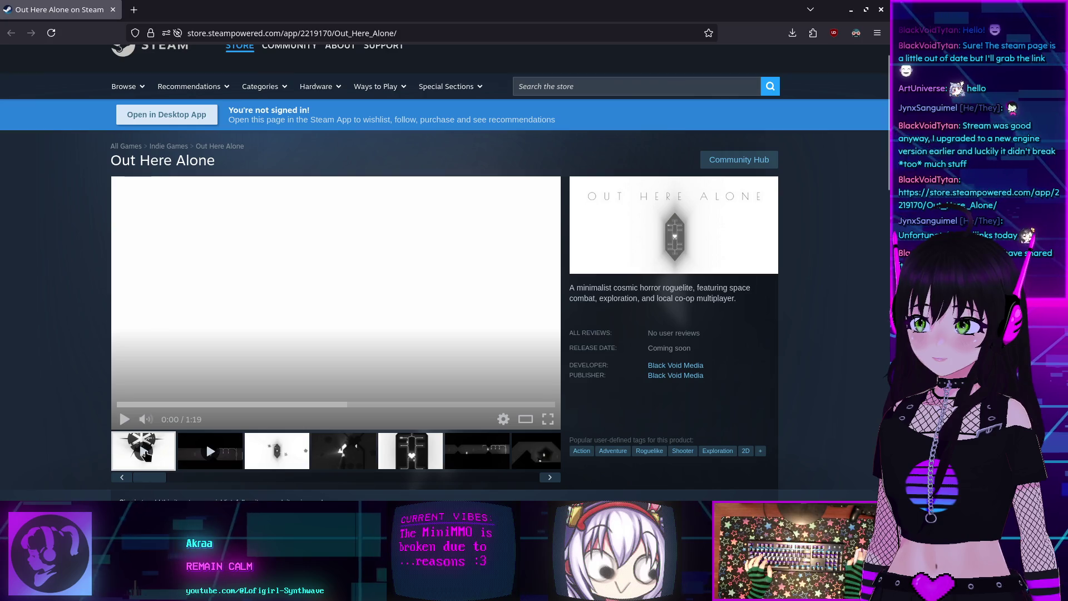
# Step: Play the trailer from 0:00 and enlarge it in the Trailers & Screenshots viewer
pyautogui.moveTo(53, 9)
pyautogui.mouseDown()
pyautogui.moveTo(295, 24)
pyautogui.moveTo(289, 379)
pyautogui.moveTo(350, 397)
pyautogui.moveTo(317, 295)
pyautogui.moveTo(127, 424)
pyautogui.mouseUp()
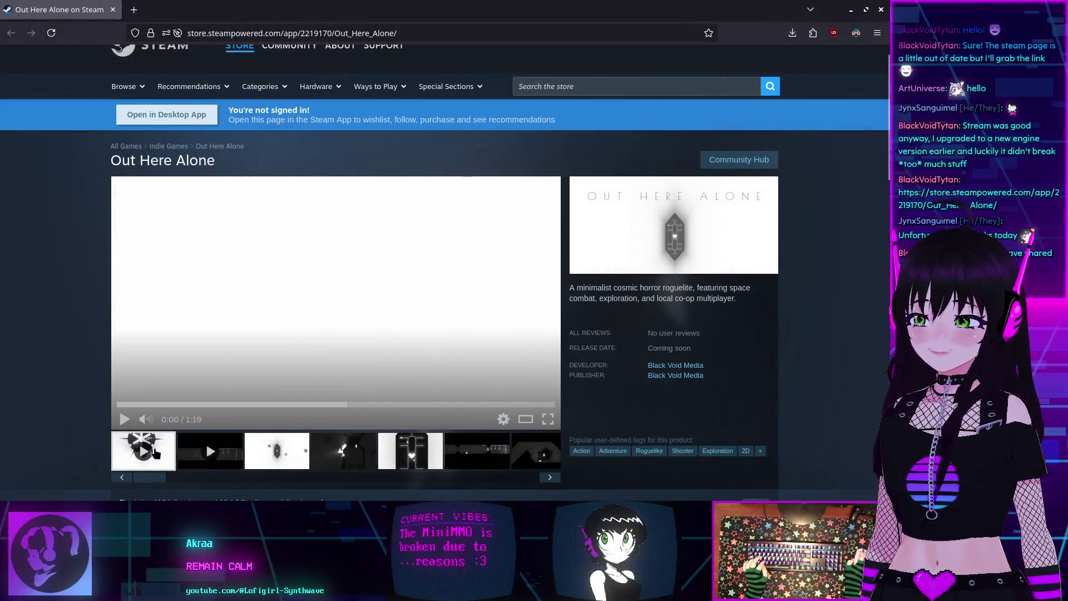
pyautogui.click(125, 420)
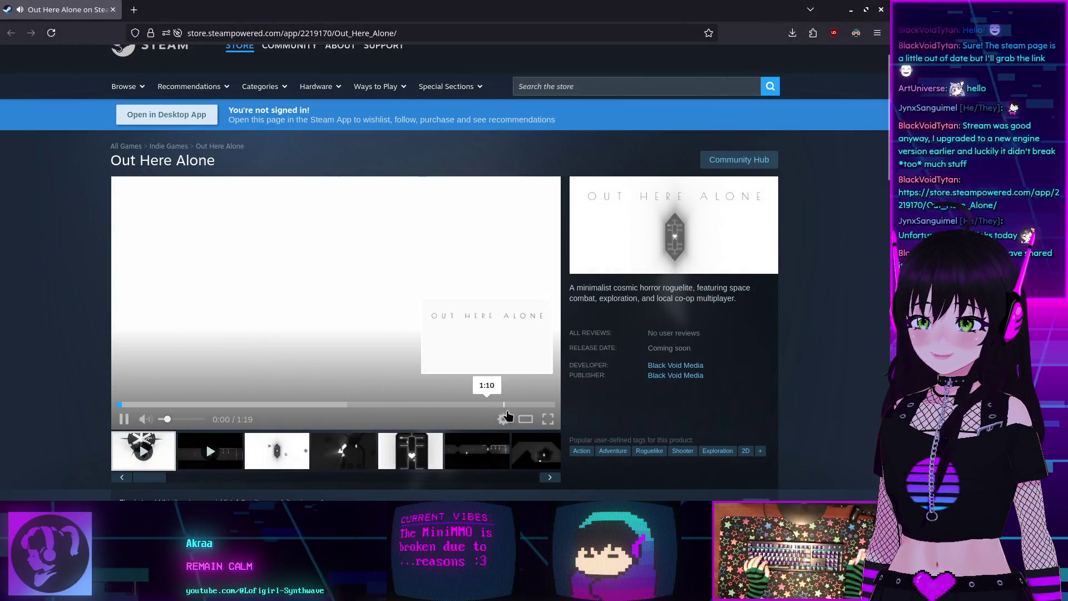
pyautogui.click(526, 419)
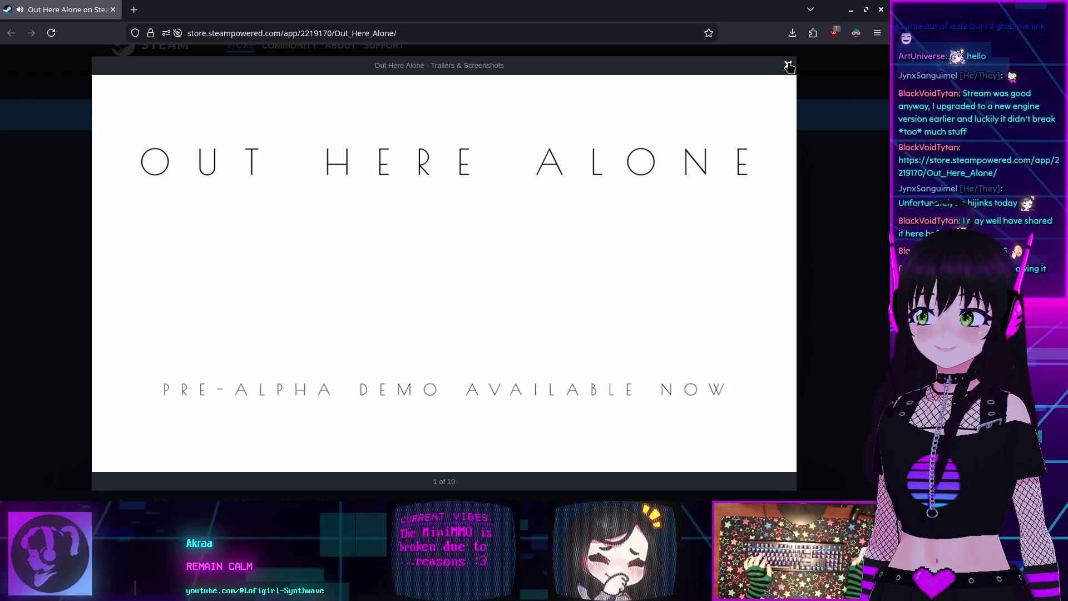
# Step: Close the enlarged trailer viewer and the Steam store page for Out Here Alone
pyautogui.click(789, 66)
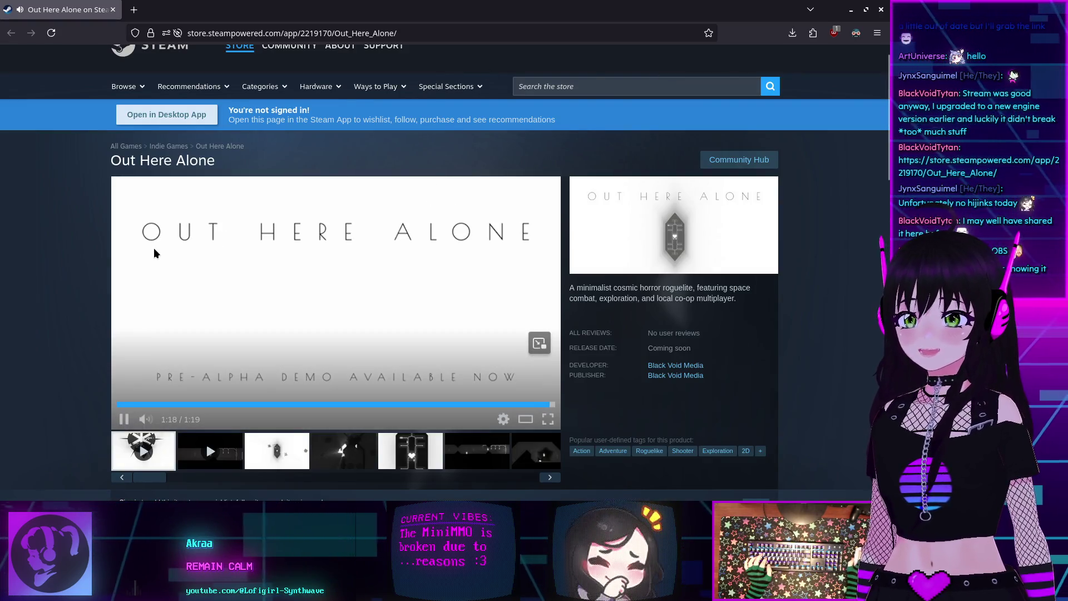
pyautogui.click(113, 10)
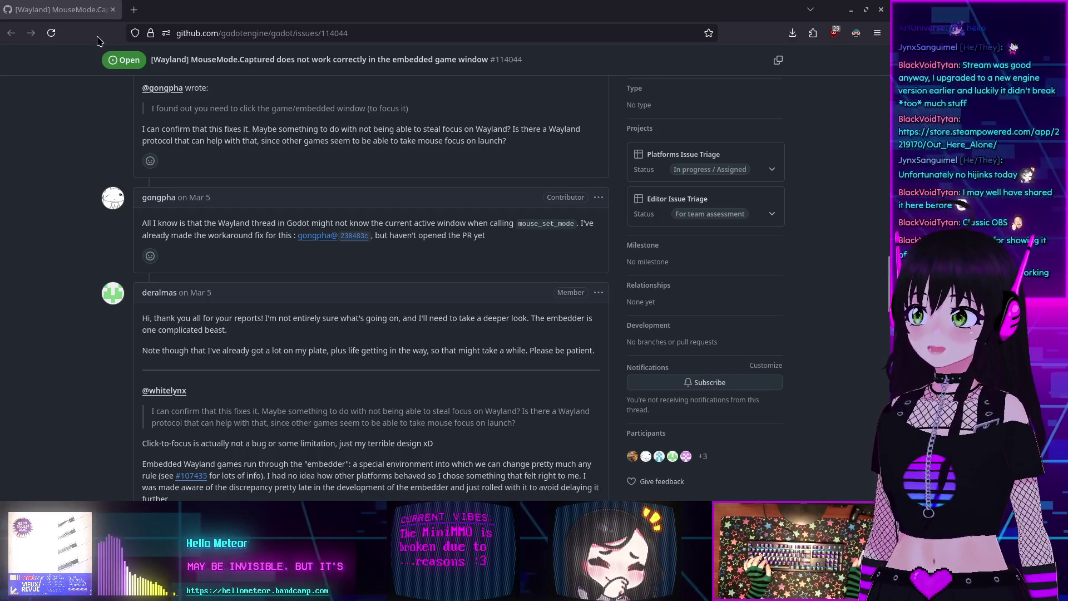
# Step: Alt-Tab from Firefox back to the Godot editor with fps_player.gd open
pyautogui.hotkey('alt', 'Tab')
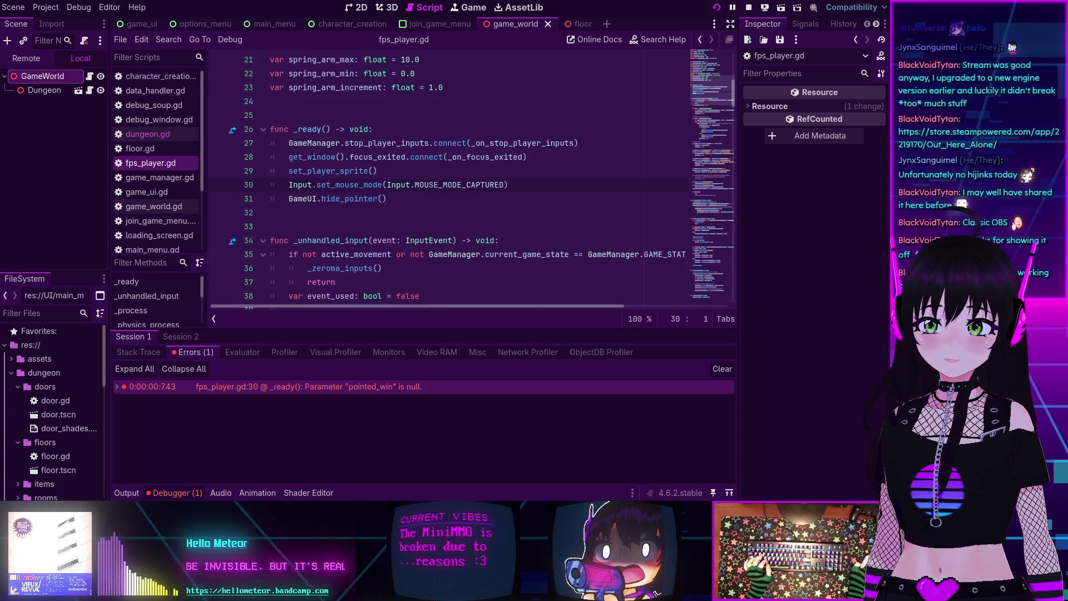
# Step: Stop the current game, relaunch MiniMMO to its main menu, then stop it
pyautogui.click(749, 8)
pyautogui.click(722, 7)
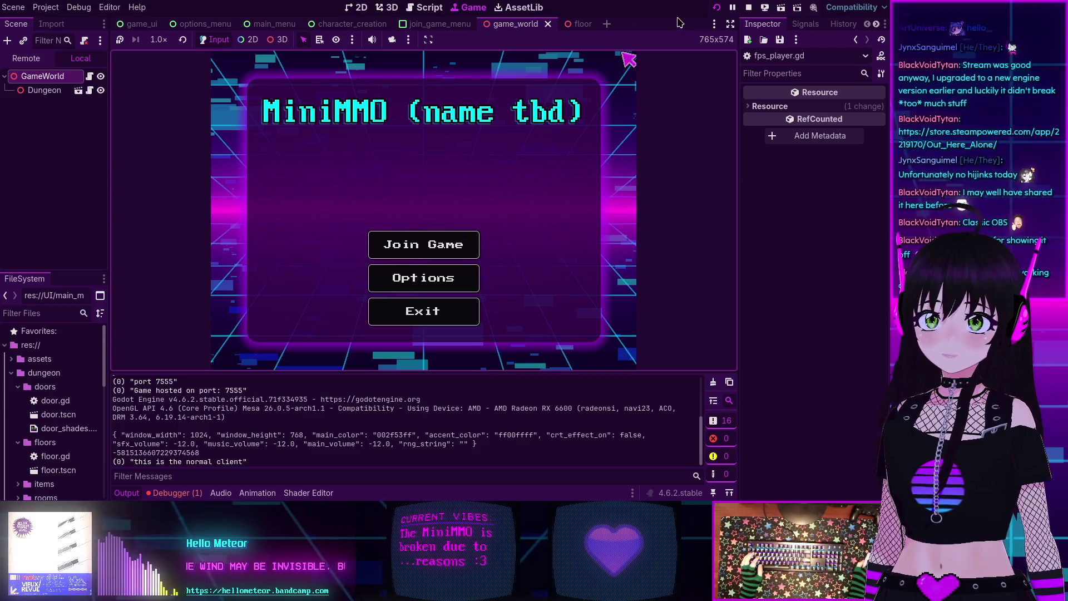
pyautogui.click(749, 8)
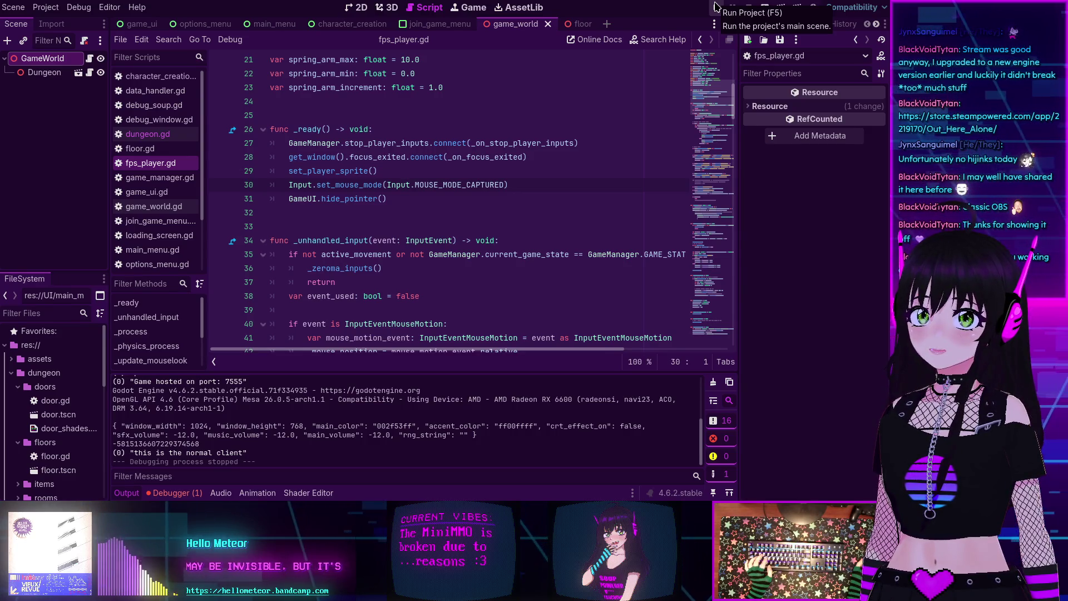
# Step: Run MiniMMO and go through Join Game and character Submit to the join screen
pyautogui.click(717, 6)
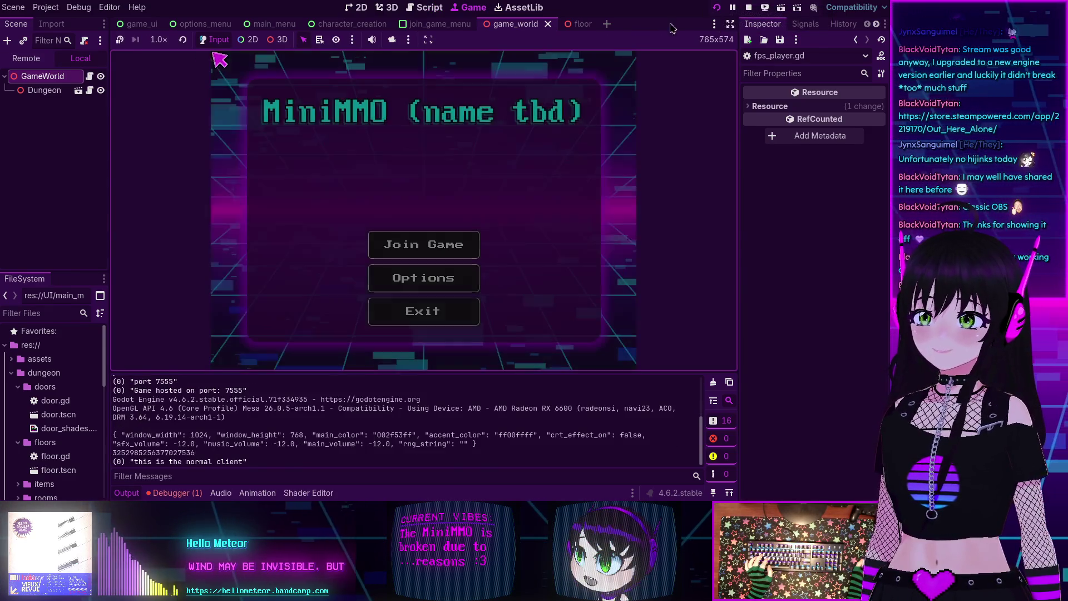
pyautogui.click(417, 247)
pyautogui.click(548, 318)
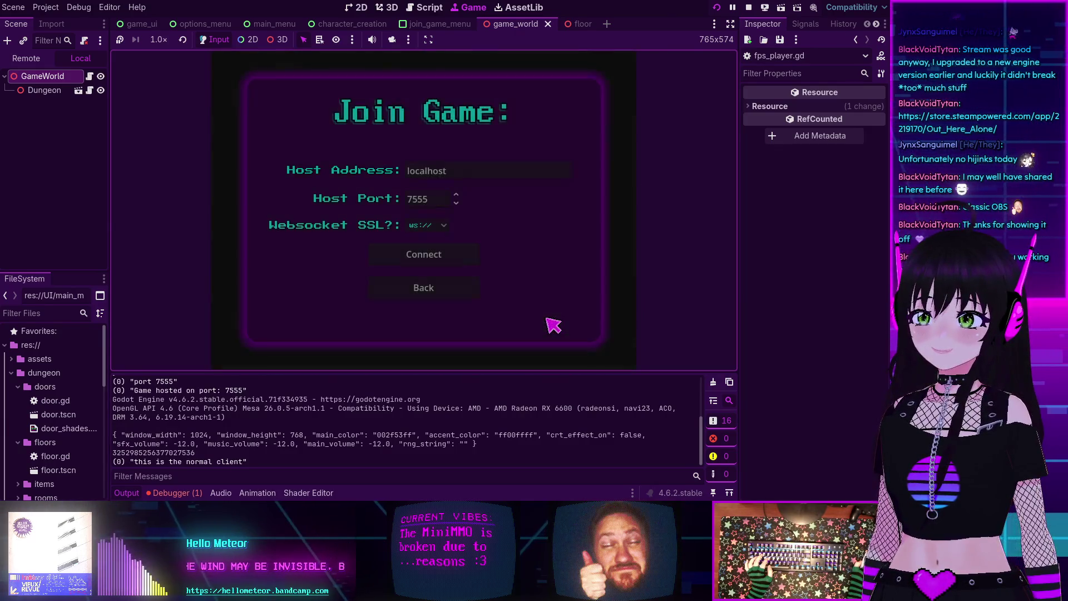
# Step: Connect three clients to localhost:7555 and view the Remote node tree and debugger
pyautogui.click(426, 256)
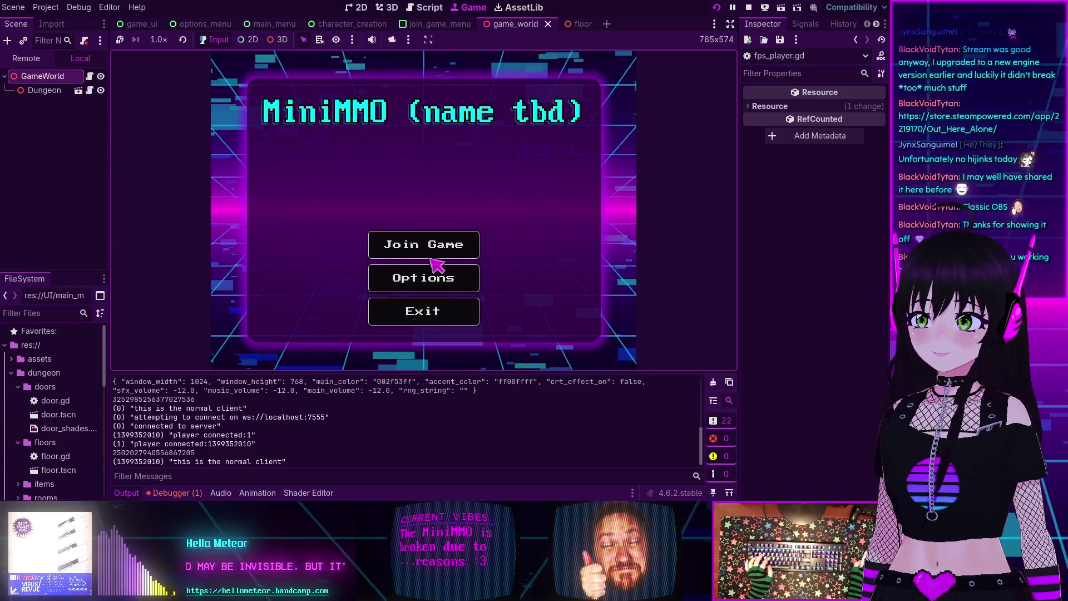
pyautogui.click(432, 248)
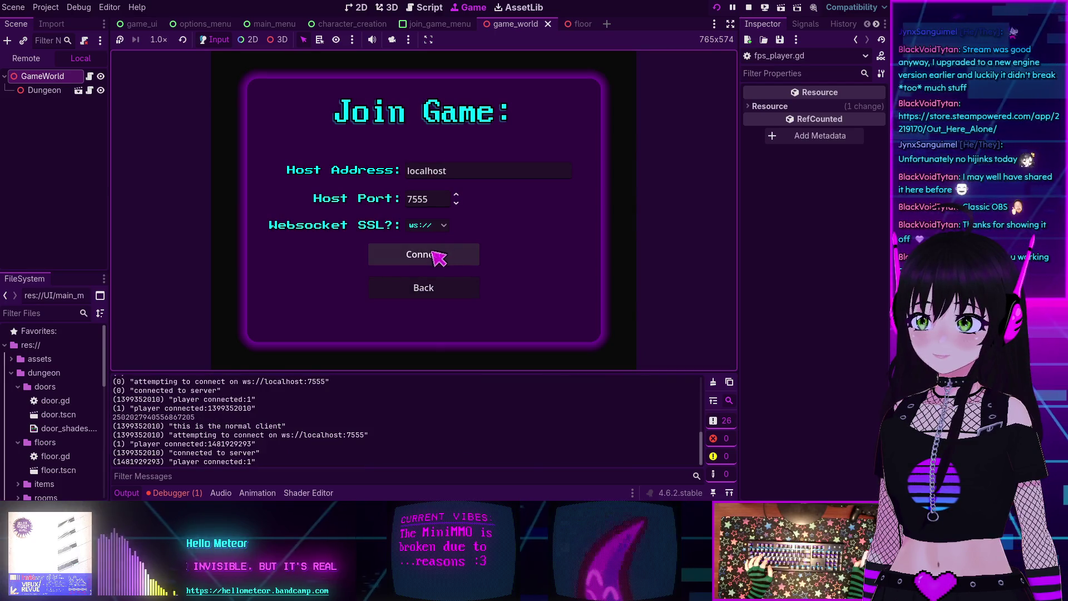
pyautogui.click(434, 252)
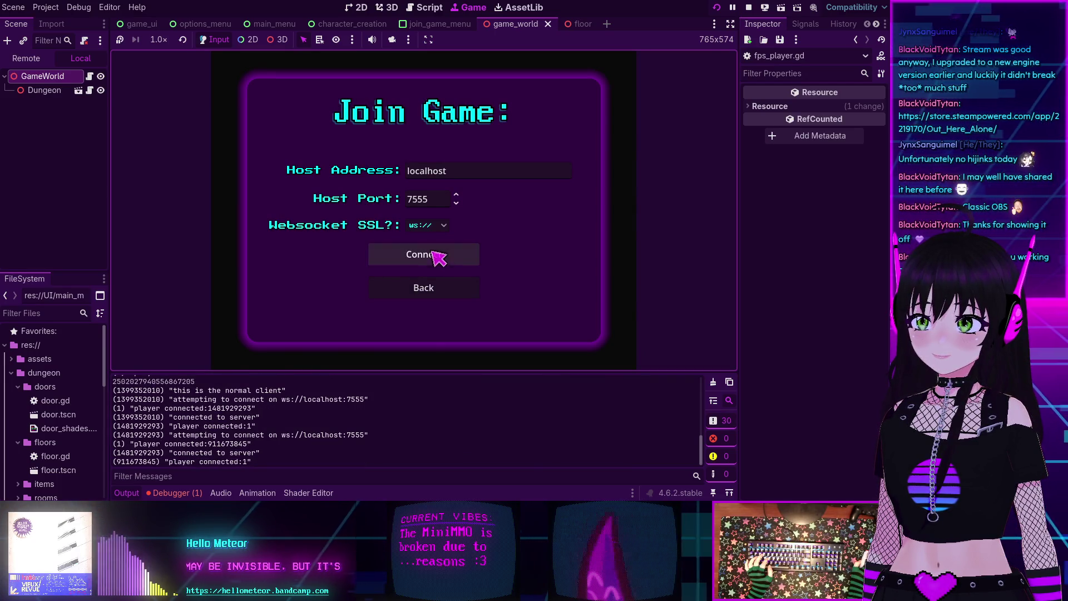
pyautogui.click(440, 255)
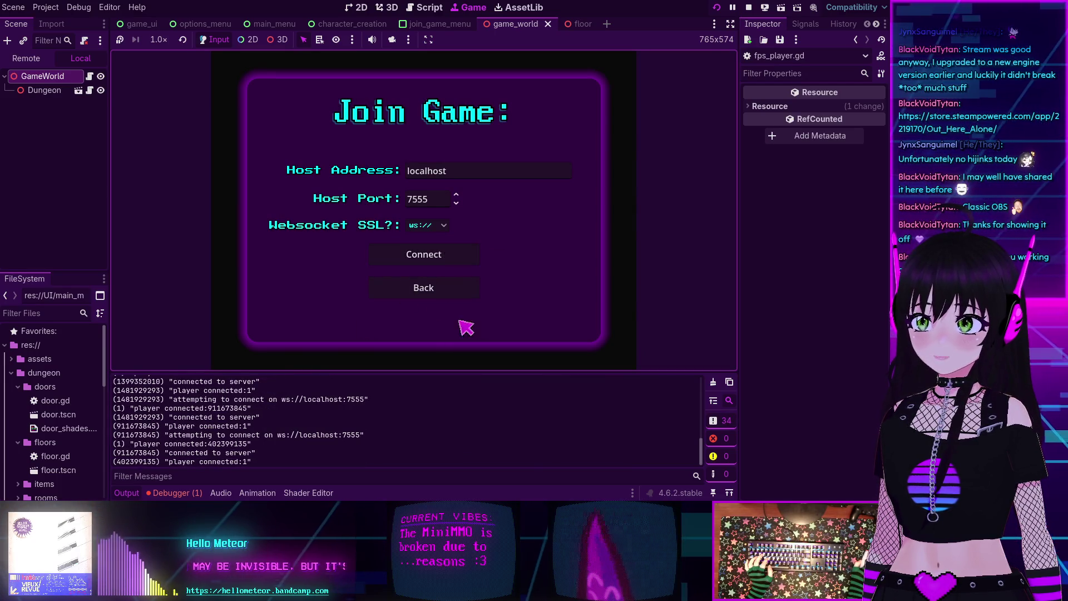
pyautogui.click(27, 59)
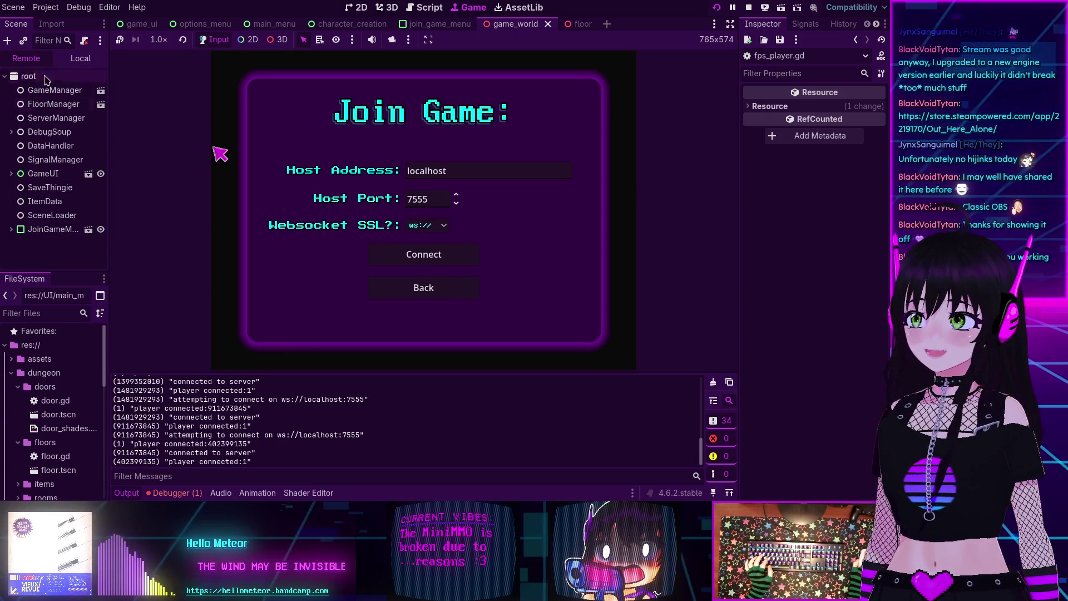
pyautogui.click(171, 493)
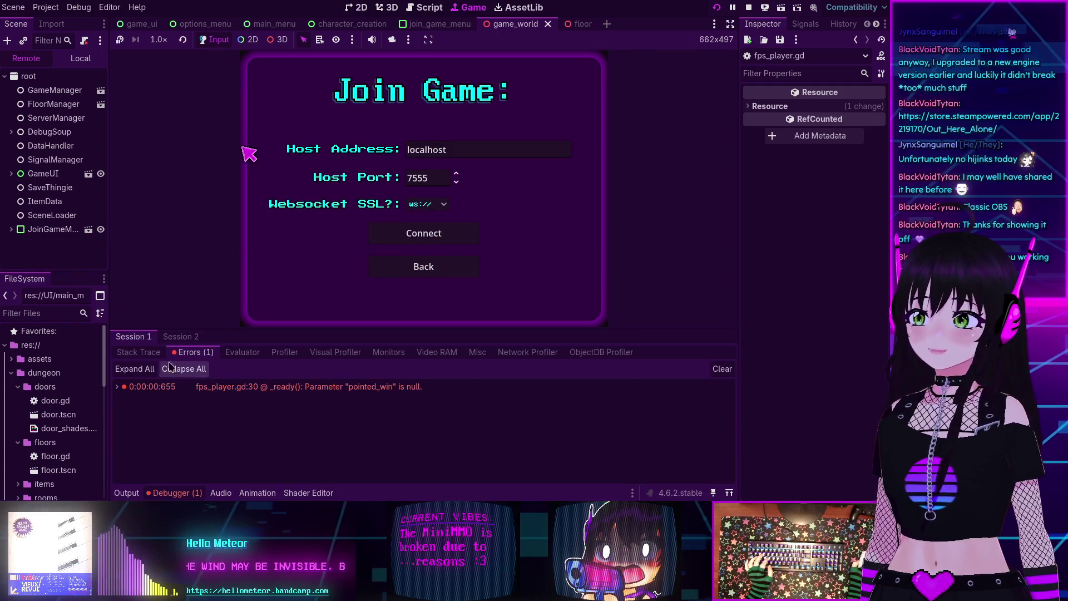
# Step: Review the fps_player.gd null-parameter error in Session 1 and expand the join game menu node
pyautogui.click(129, 337)
pyautogui.click(129, 336)
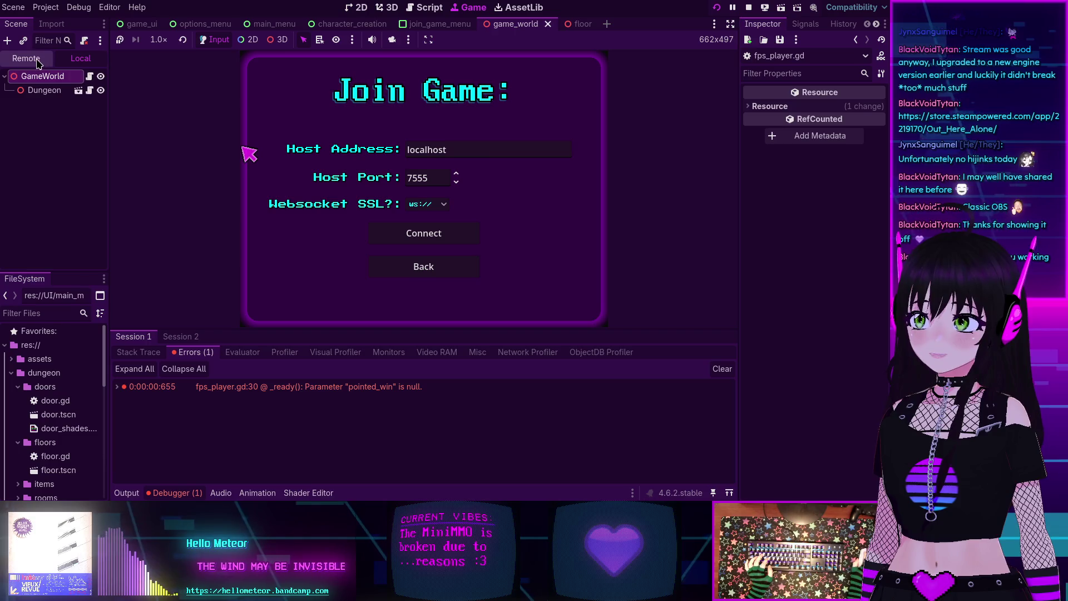
pyautogui.click(11, 230)
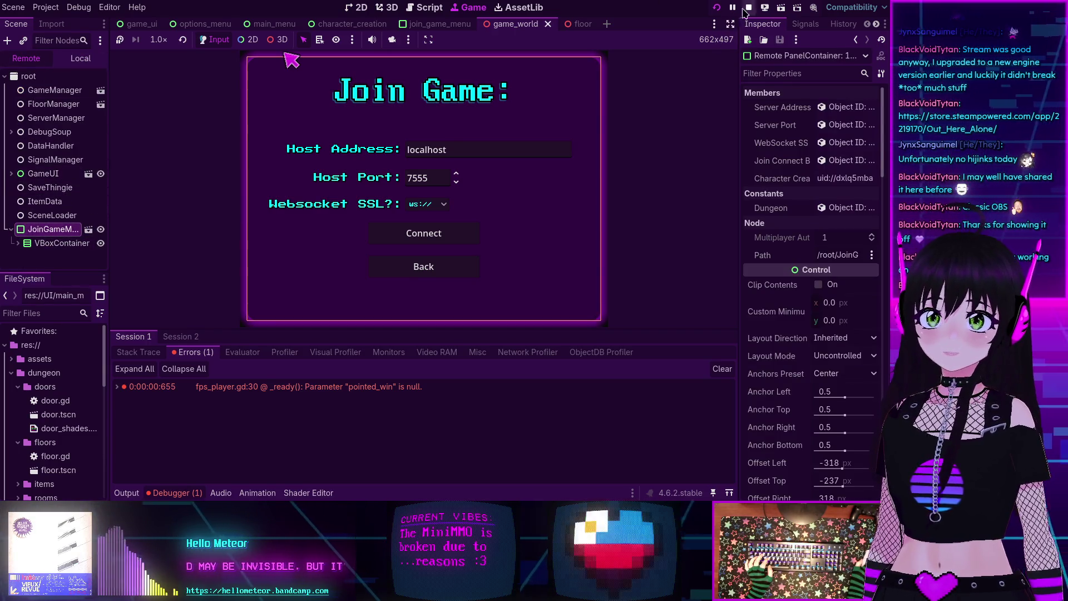
# Step: Stop the game with F8, then run the floor scene on its own
pyautogui.press('F8')
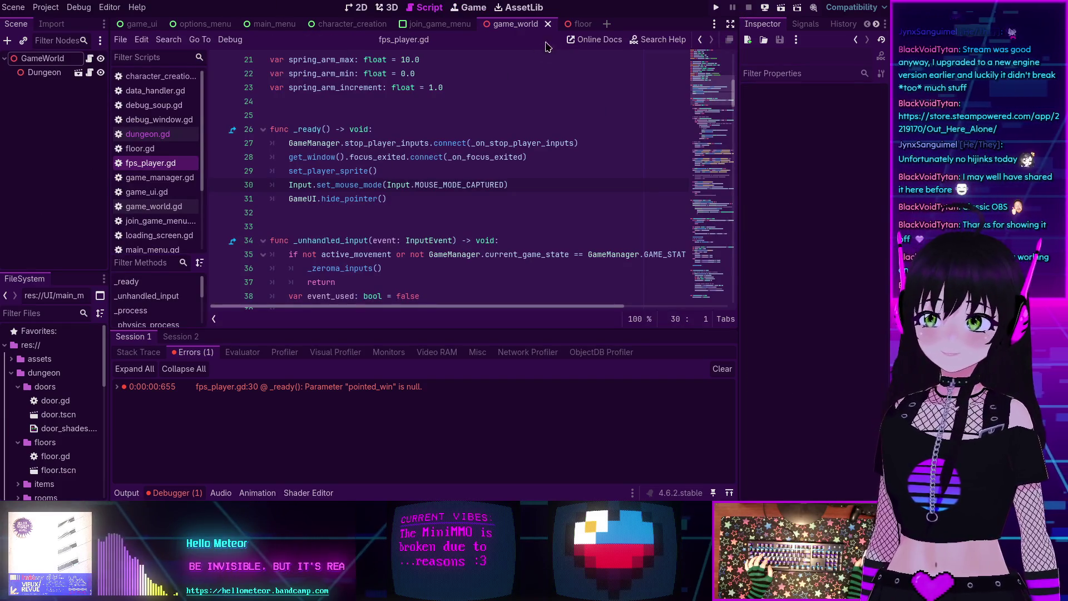
pyautogui.click(582, 25)
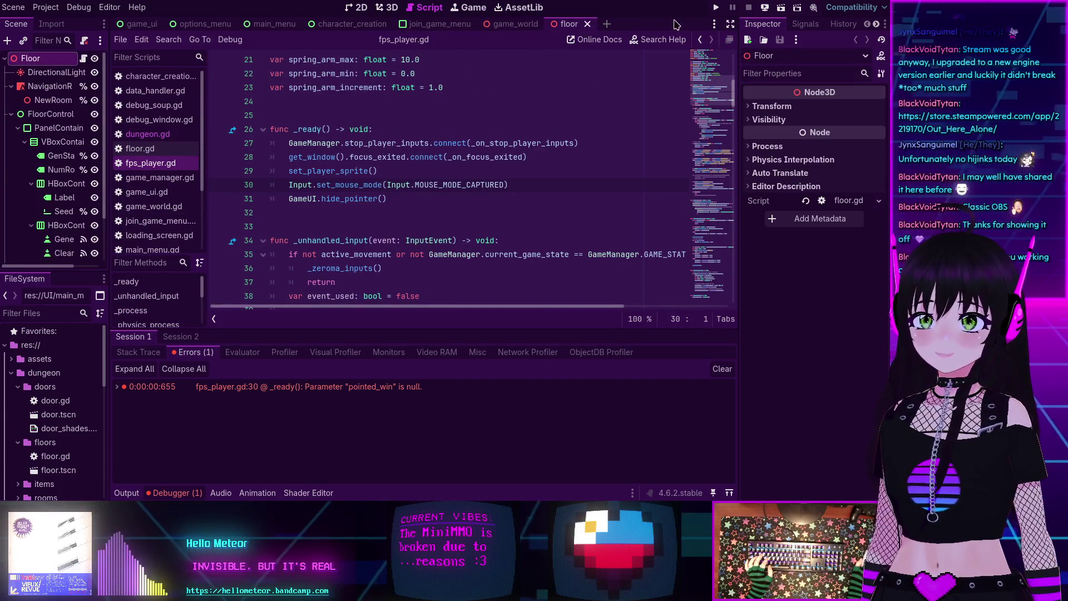
pyautogui.click(781, 7)
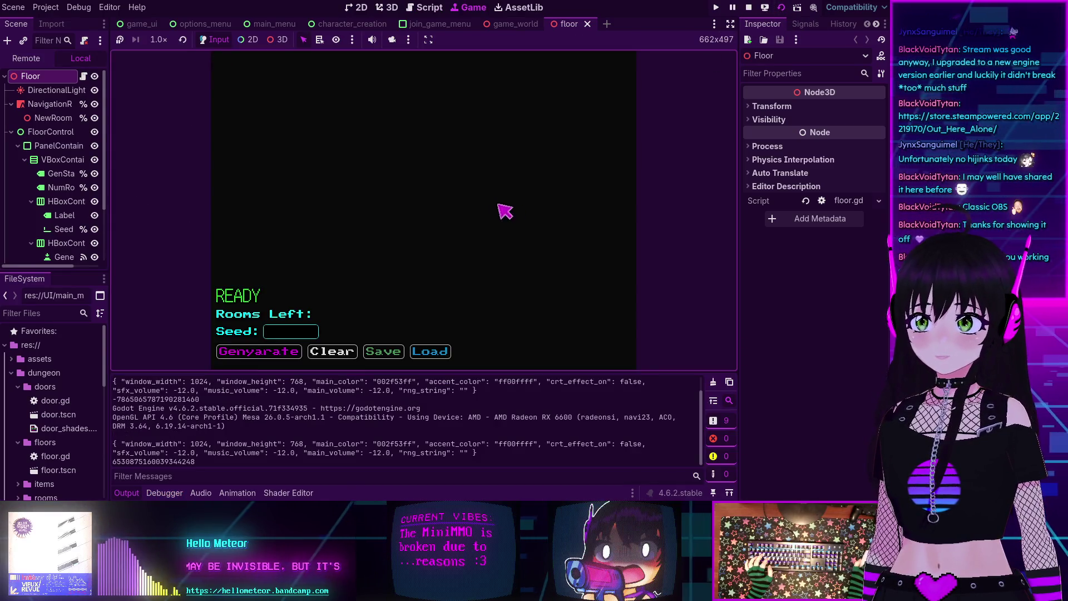
# Step: Genyarate the dungeon until Rooms Left goes from 7 to 0, then stop the floor scene
pyautogui.click(257, 354)
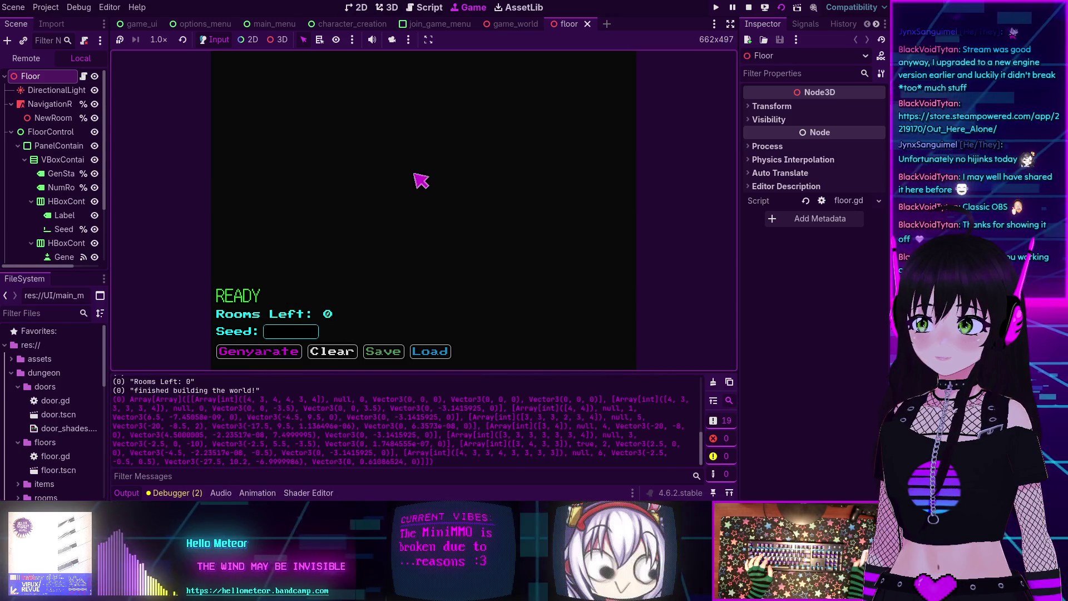
pyautogui.scroll(5, 311, 396)
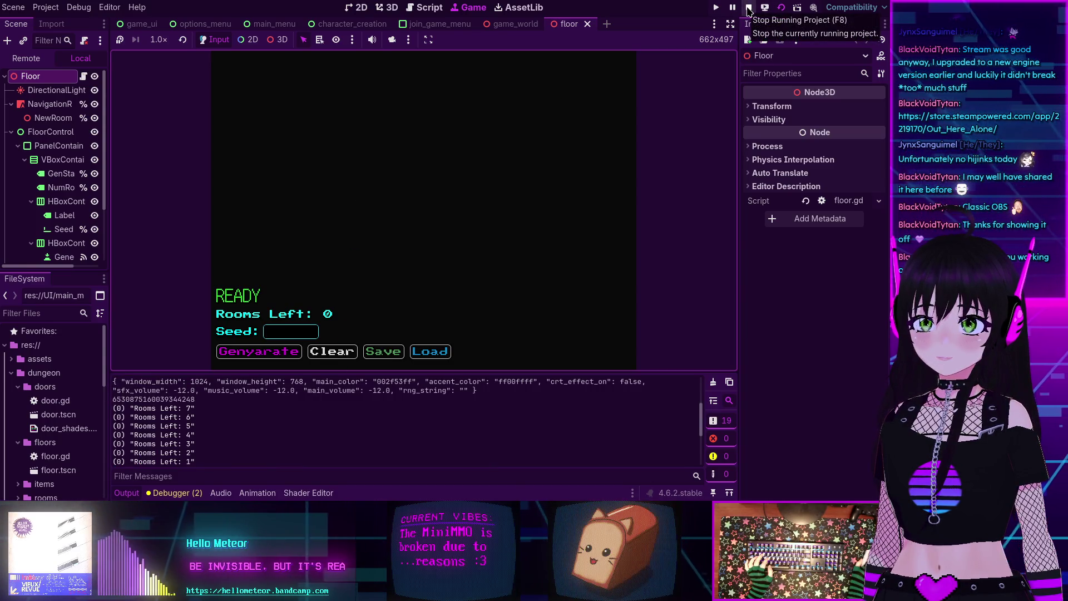
pyautogui.click(749, 8)
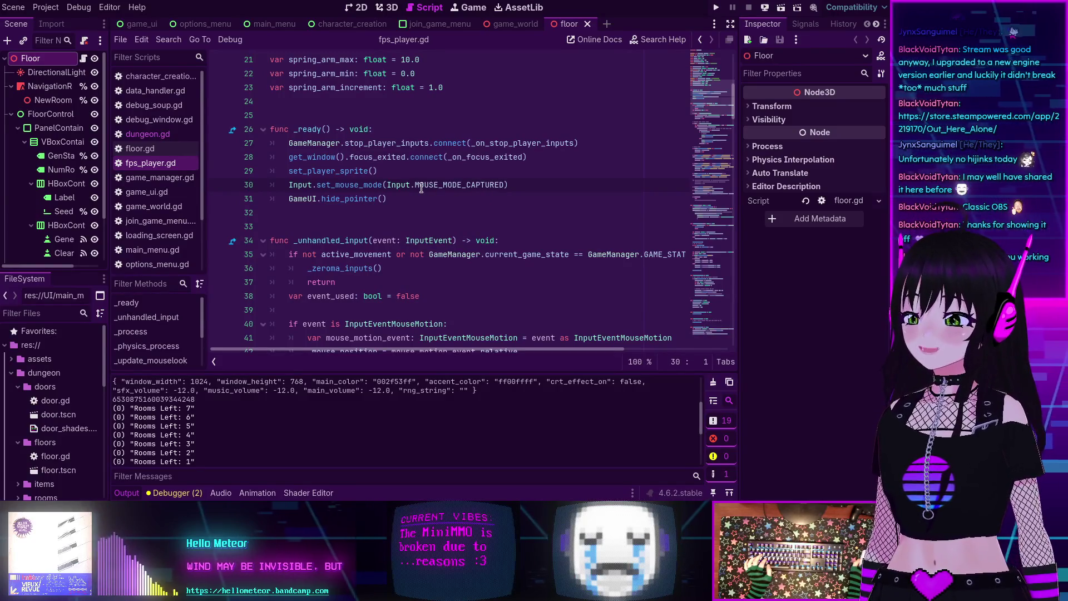
# Step: Collapse the Output log and scroll fps_player.gd to its _ready mouse-capture code
pyautogui.moveTo(421, 189)
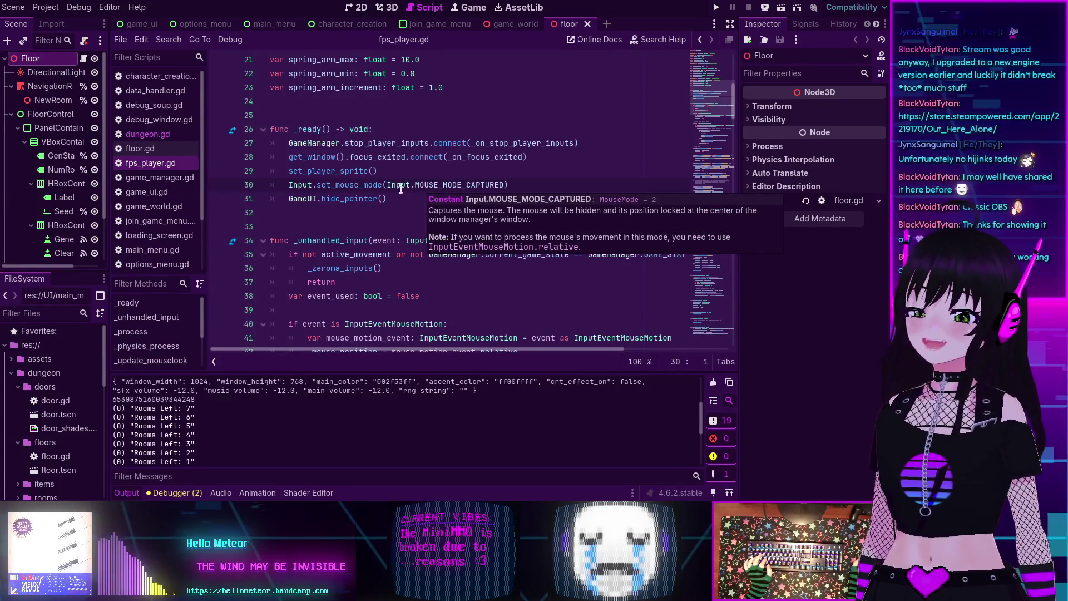
pyautogui.scroll(7, 401, 188)
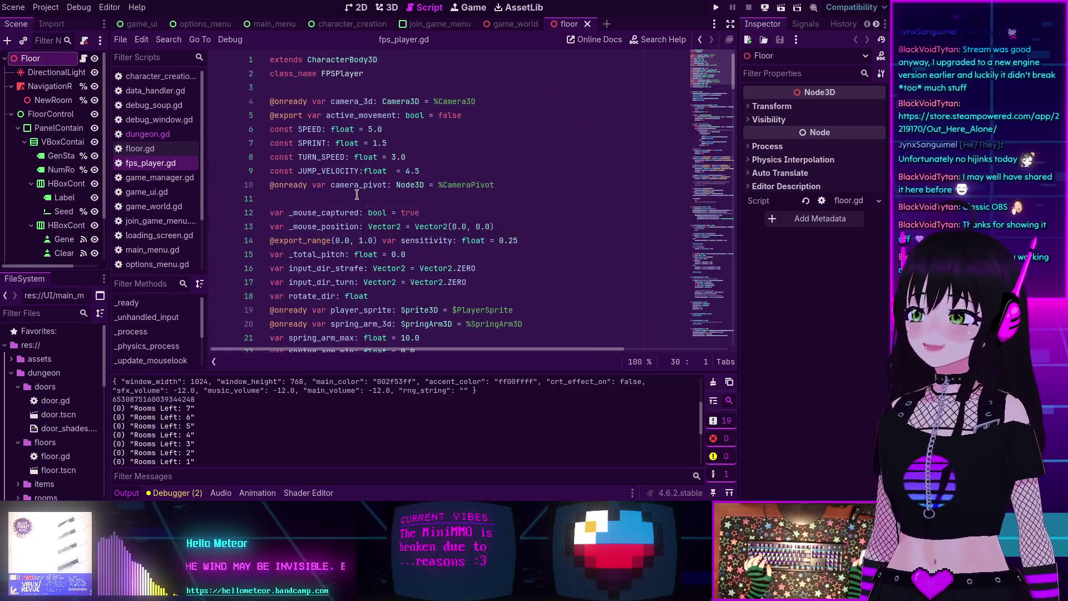
pyautogui.scroll(-2, 357, 194)
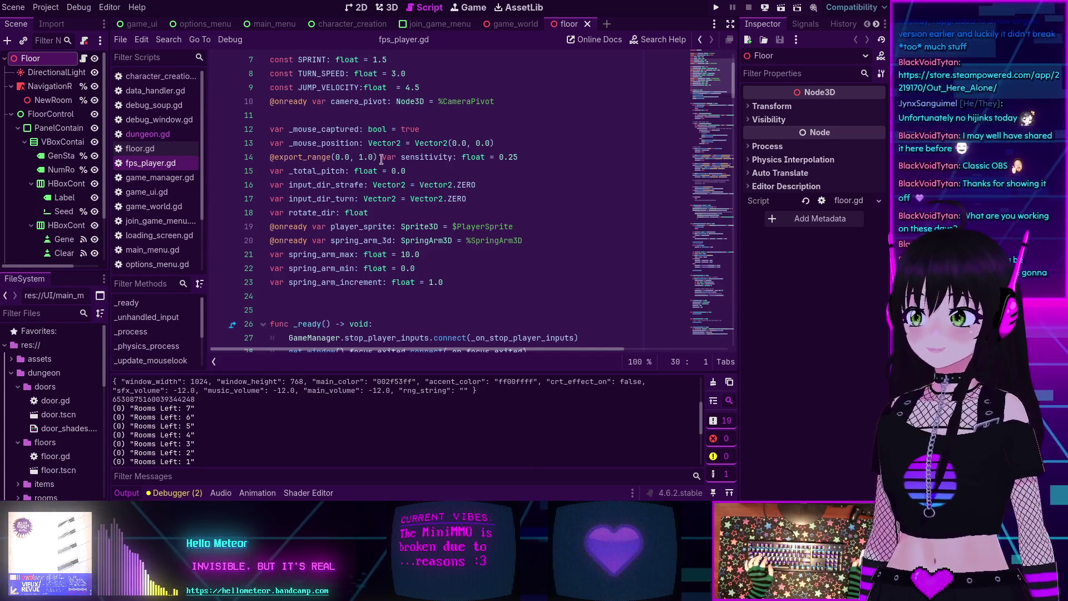
pyautogui.click(126, 493)
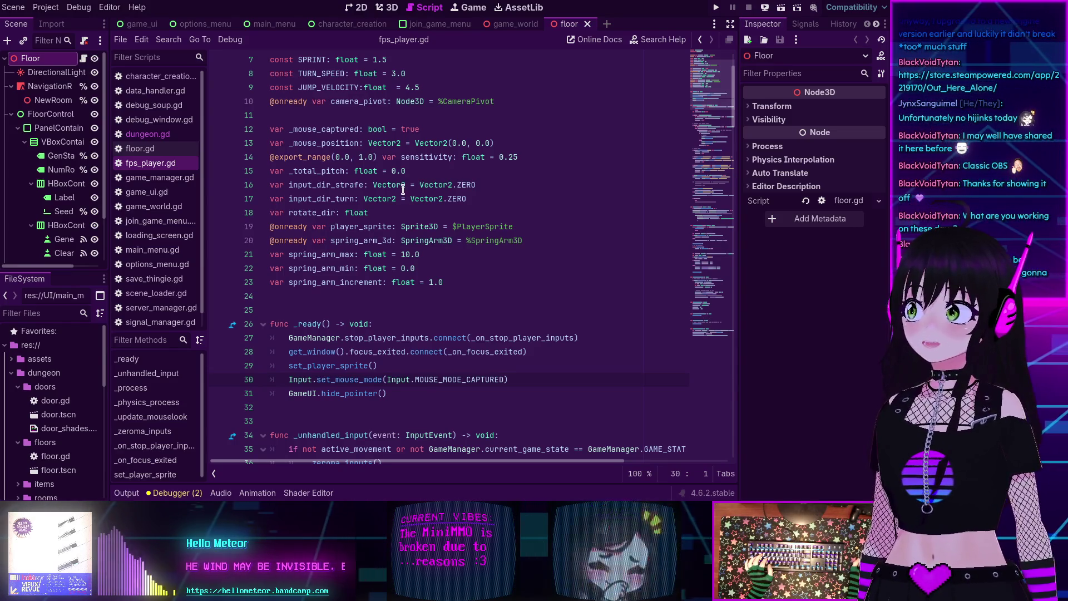
pyautogui.moveTo(396, 187)
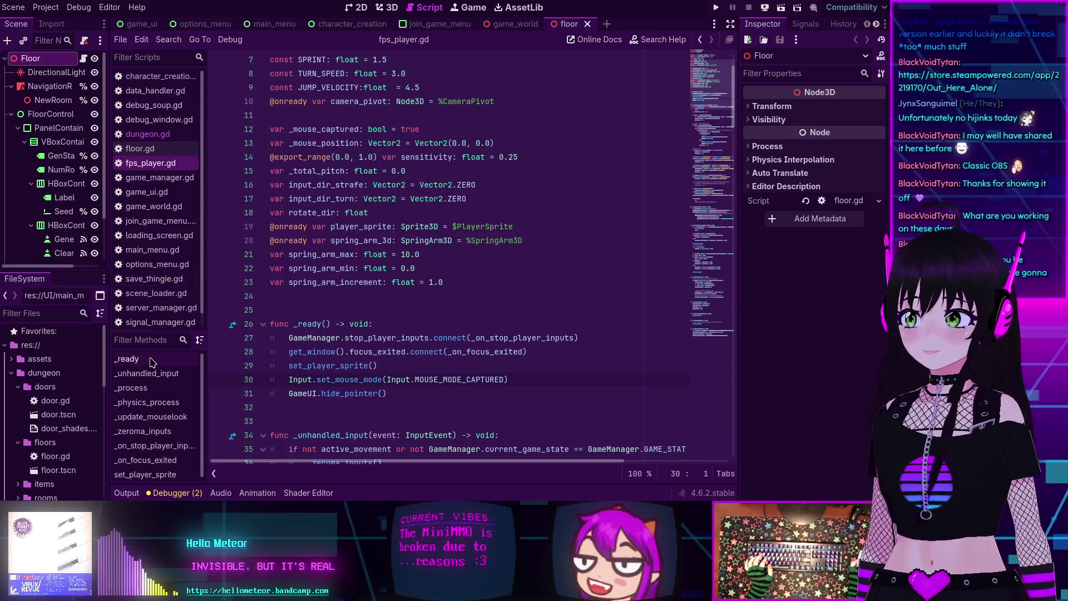
pyautogui.scroll(-1, 161, 284)
# Step: Open server_manager.gd from the script list
pyautogui.click(151, 295)
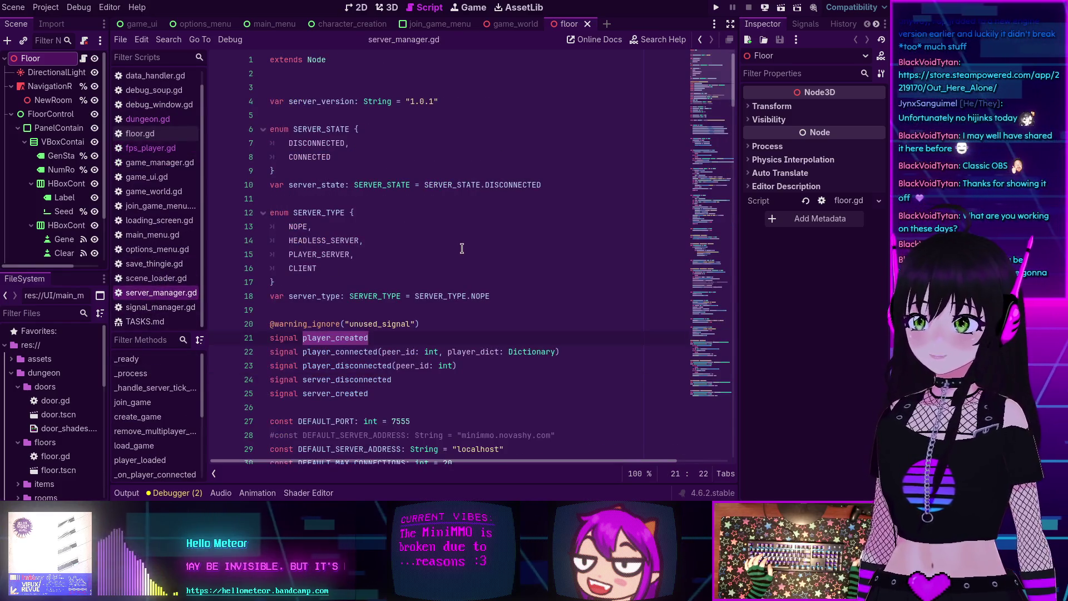
pyautogui.scroll(-20, 684, 98)
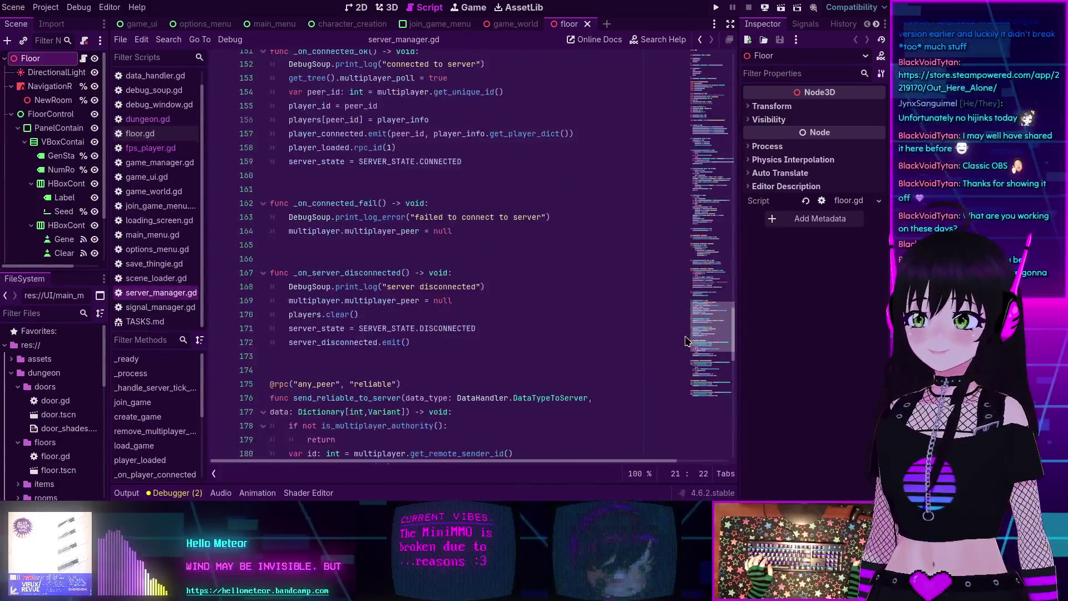
pyautogui.scroll(-4, 684, 278)
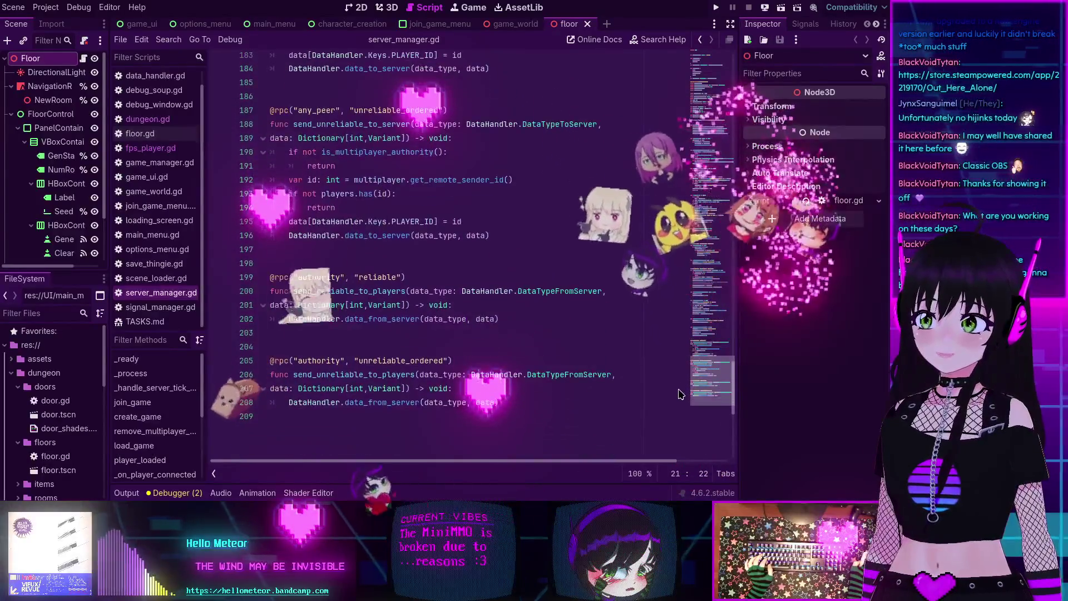
# Step: Switch to distraction-free mode and locate and select send_reliable_to_server
pyautogui.hotkey('ctrl', 'shift', 'F11')
pyautogui.scroll(2, 428, 189)
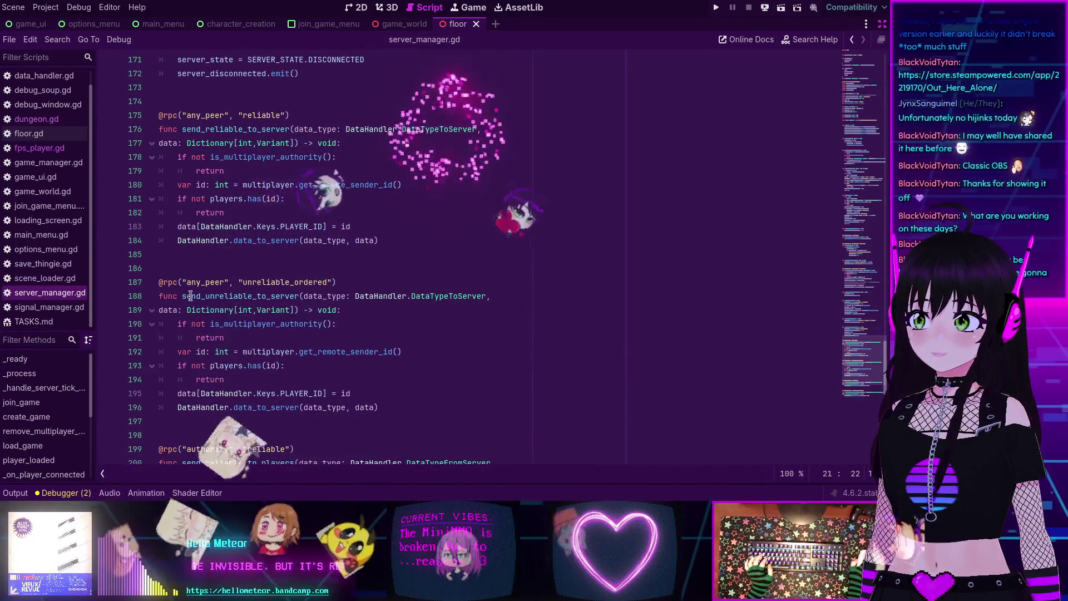
pyautogui.scroll(-7, 259, 291)
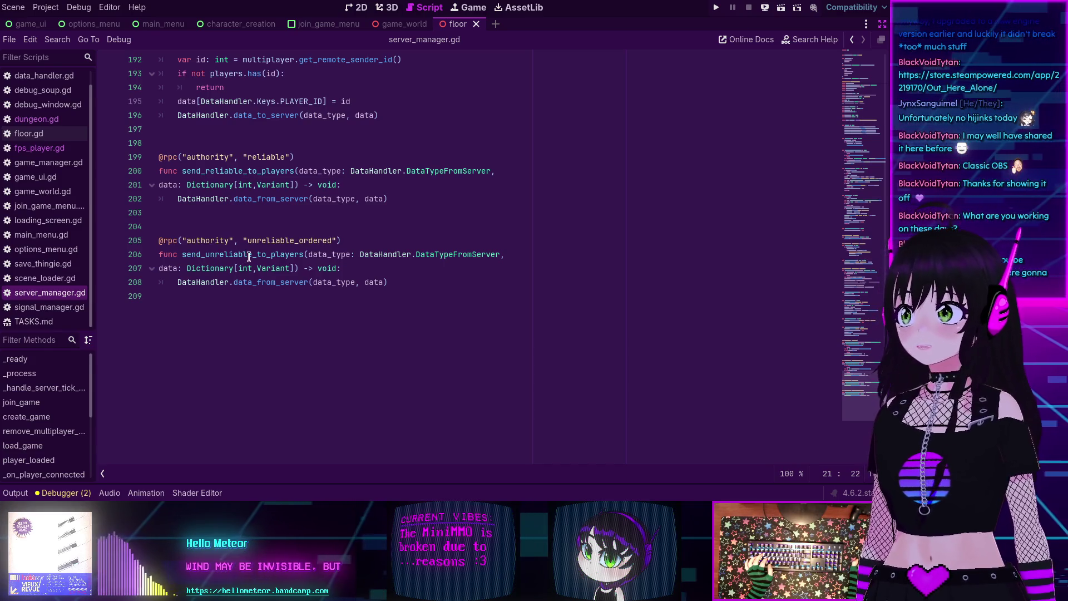
pyautogui.scroll(5, 248, 257)
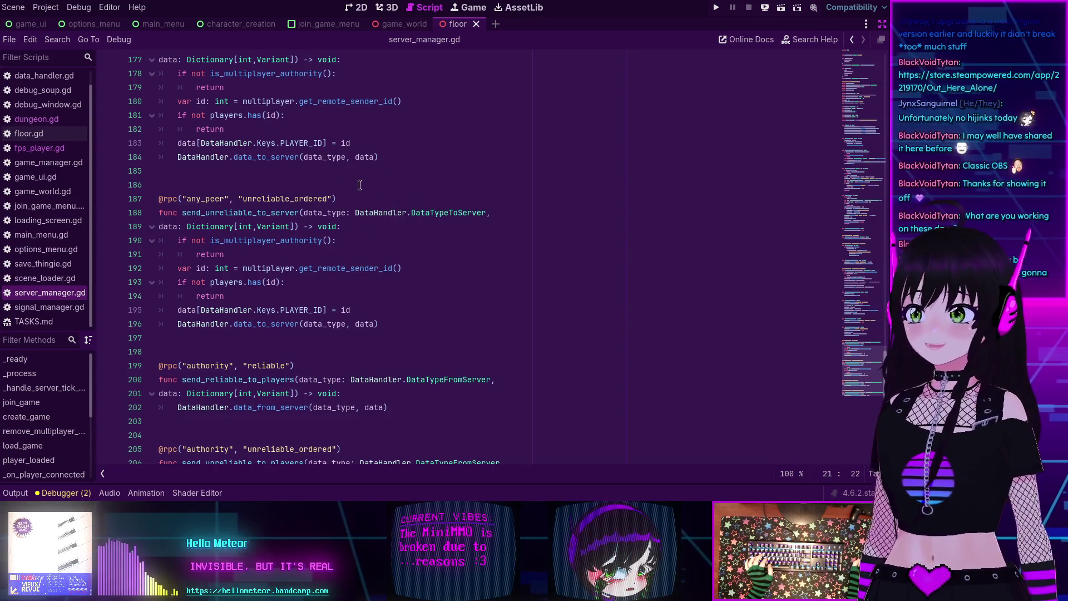
pyautogui.scroll(2, 359, 185)
pyautogui.scroll(1, 279, 172)
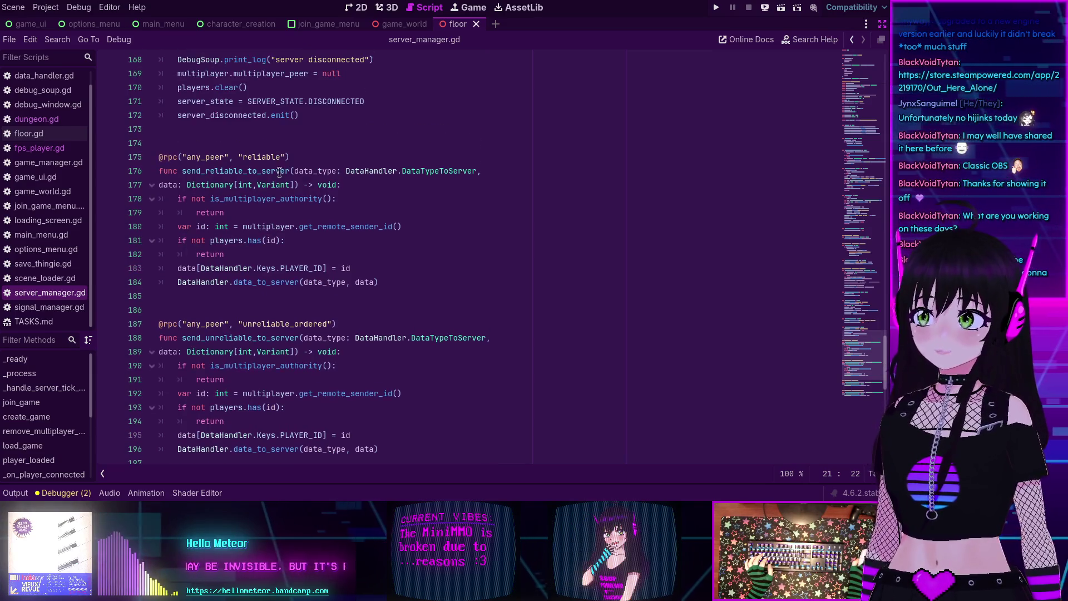
pyautogui.scroll(-2, 279, 172)
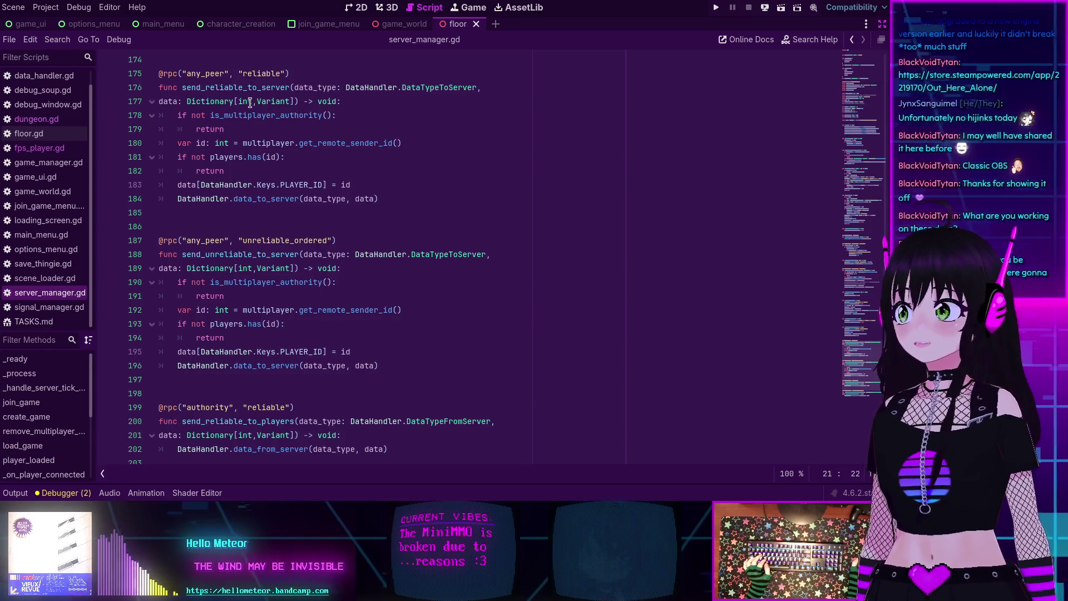
pyautogui.moveTo(249, 102)
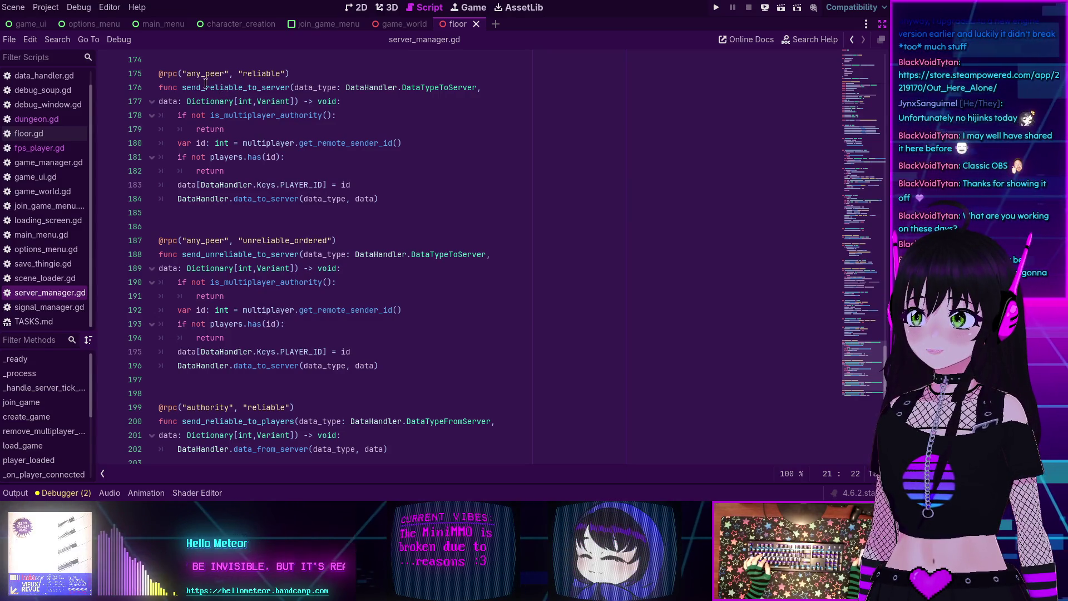
pyautogui.doubleClick(222, 85)
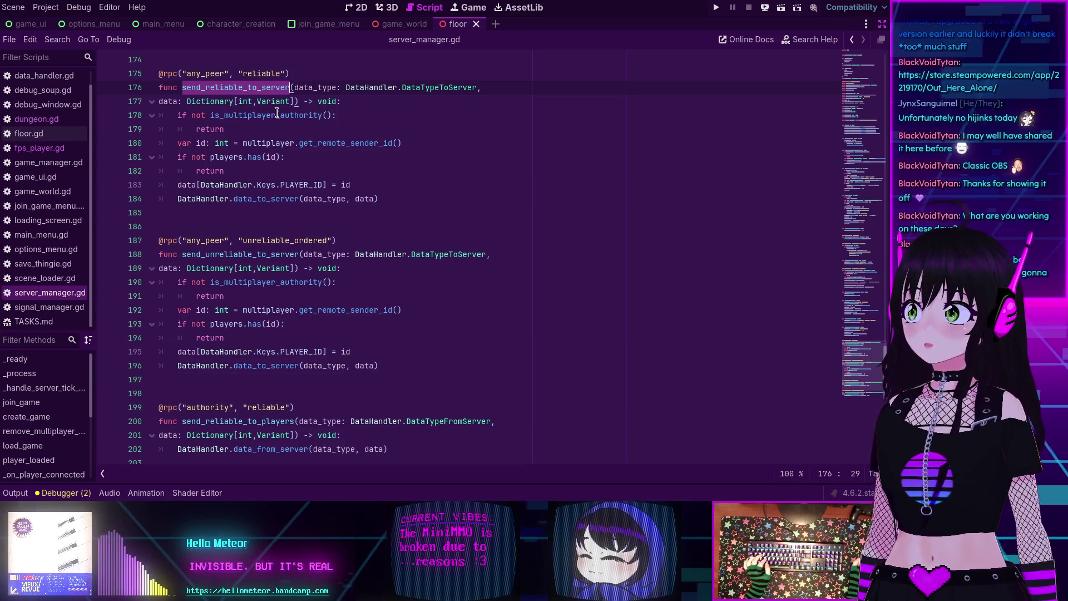
pyautogui.moveTo(272, 116)
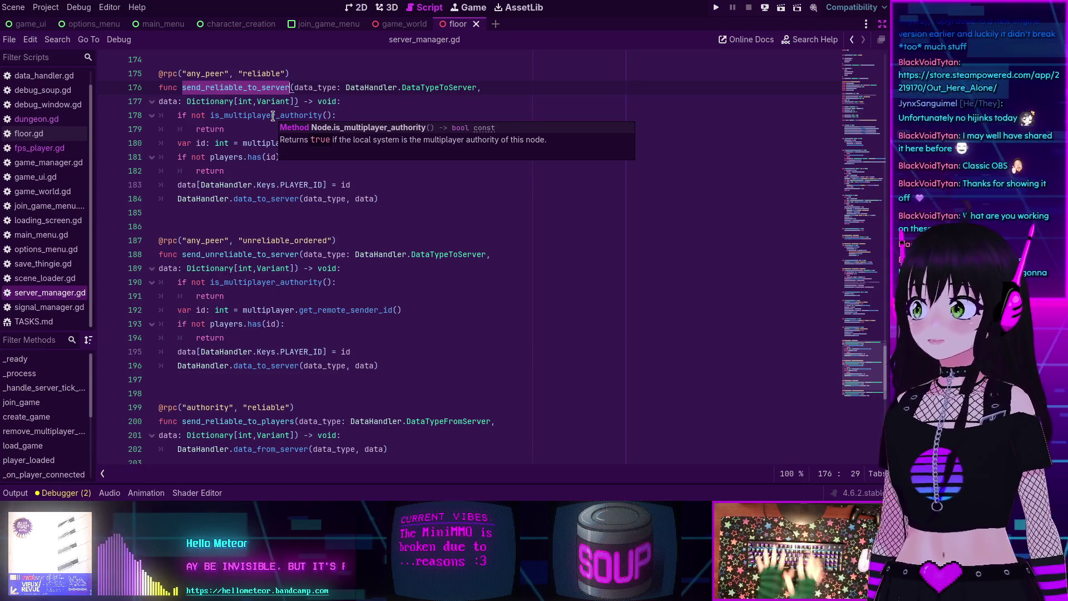
pyautogui.doubleClick(228, 255)
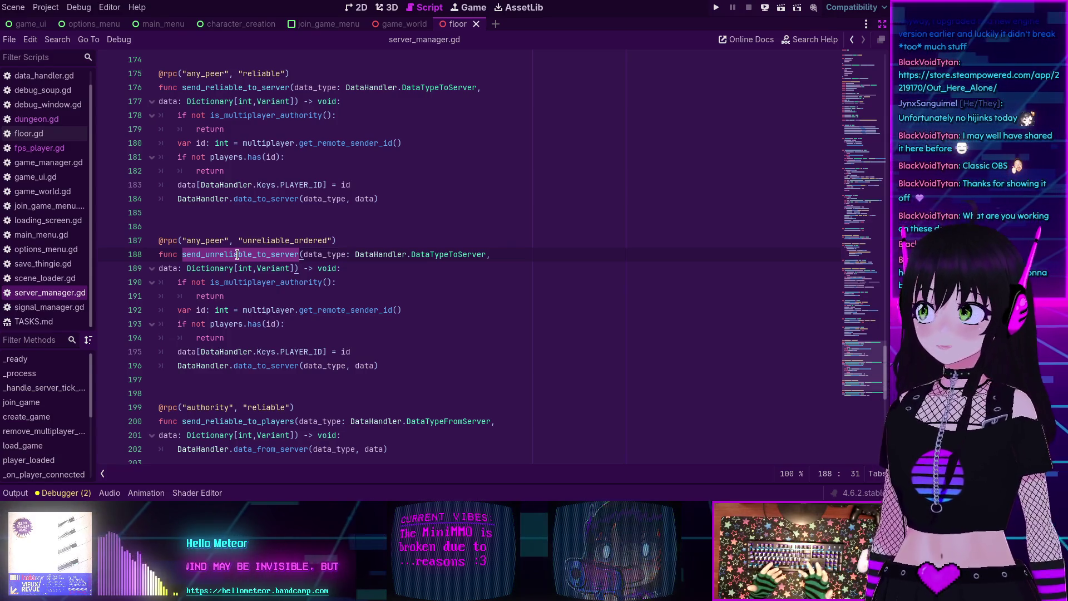
pyautogui.scroll(-4, 197, 239)
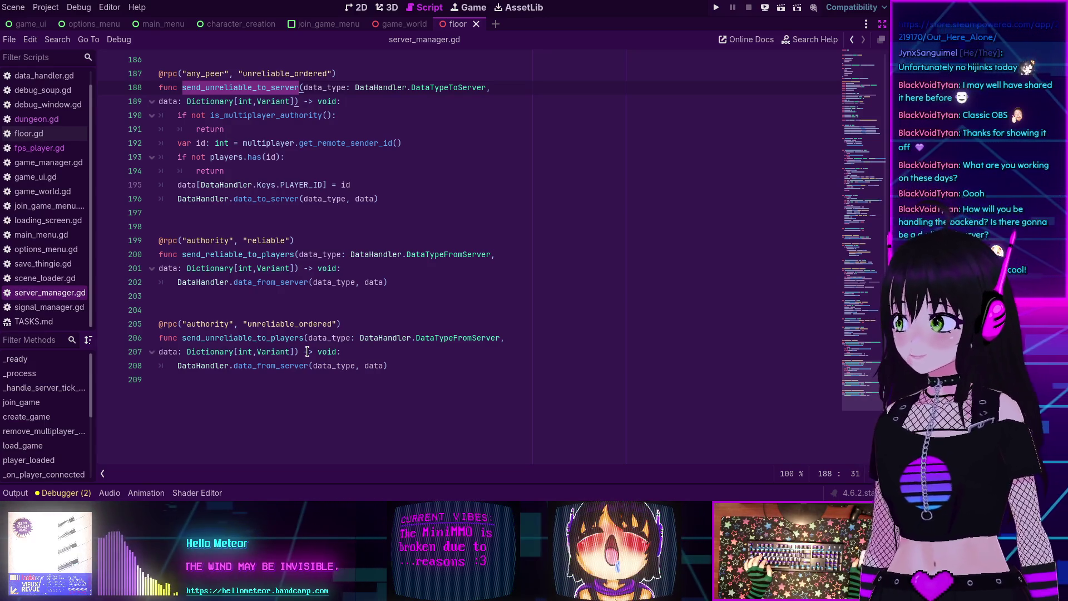
pyautogui.scroll(20, 278, 341)
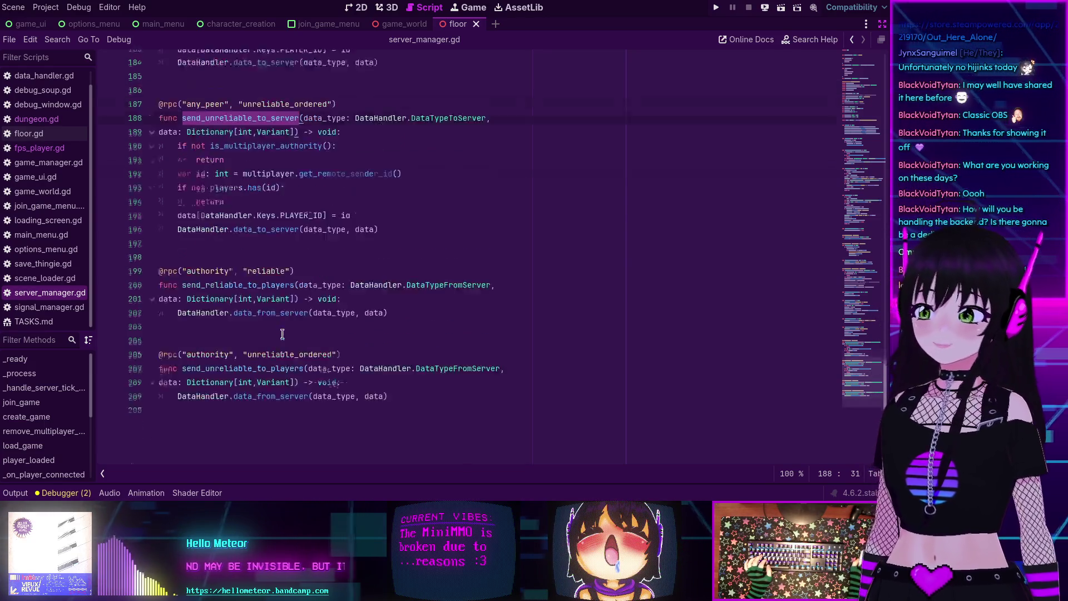
pyautogui.scroll(20, 278, 337)
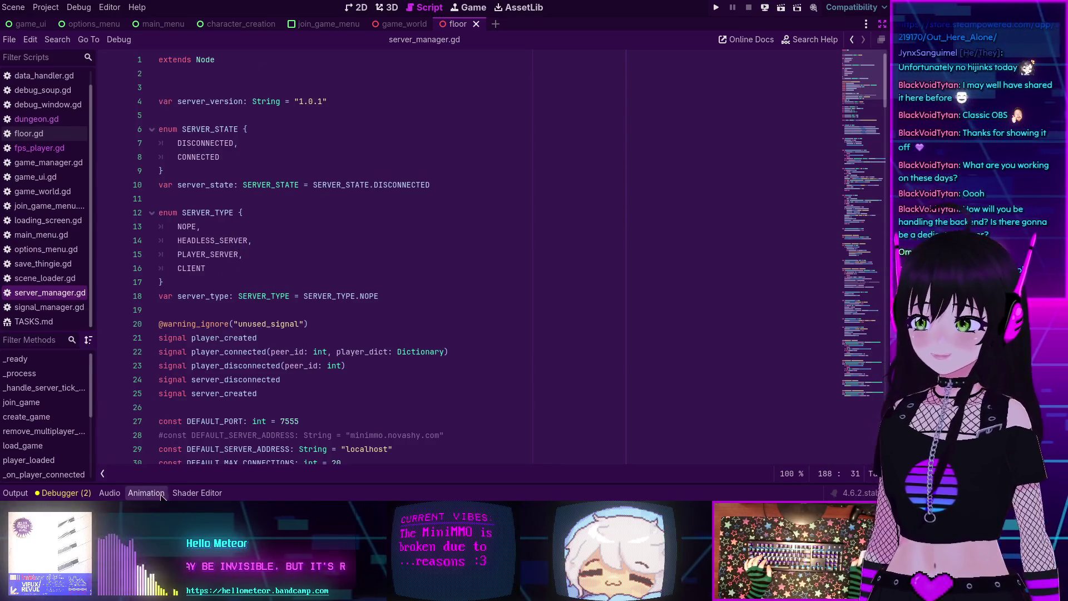
pyautogui.click(62, 493)
# Step: Show the first debug session's errors and open fps_player.gd
pyautogui.click(42, 340)
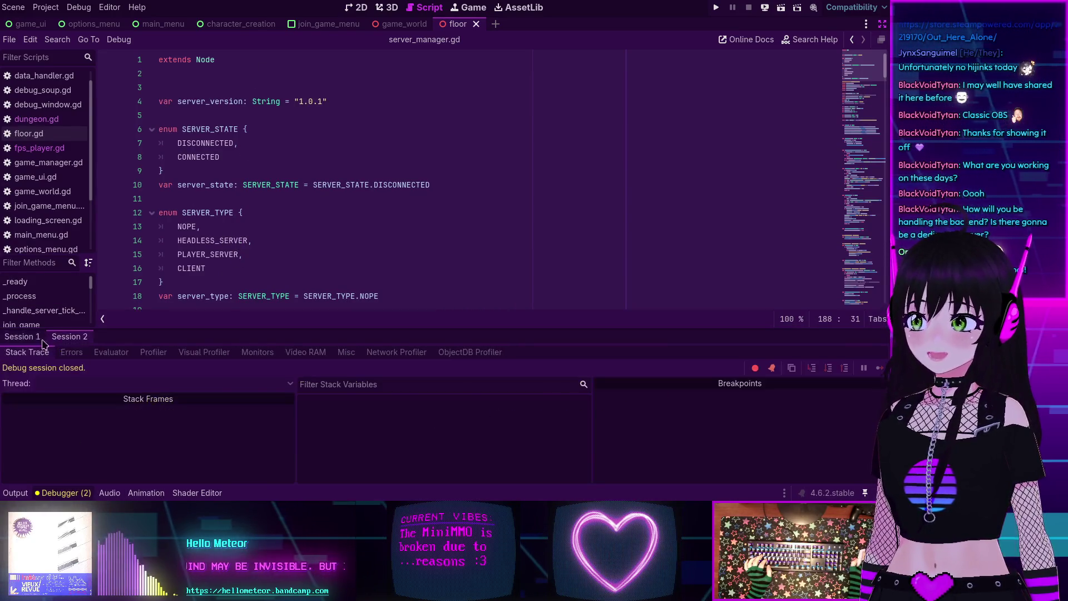
pyautogui.click(43, 339)
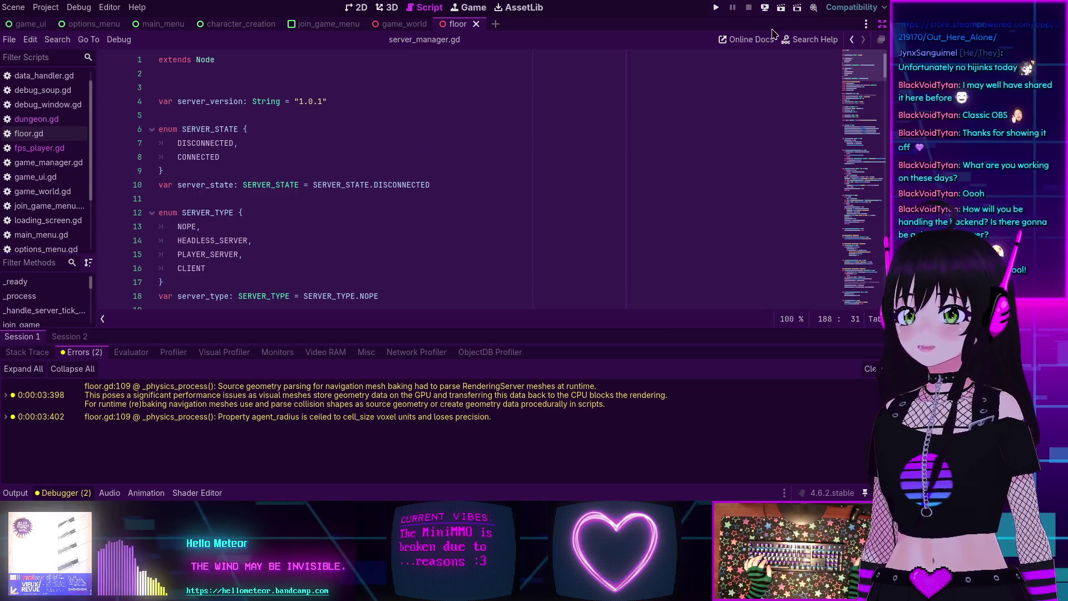
pyautogui.click(39, 148)
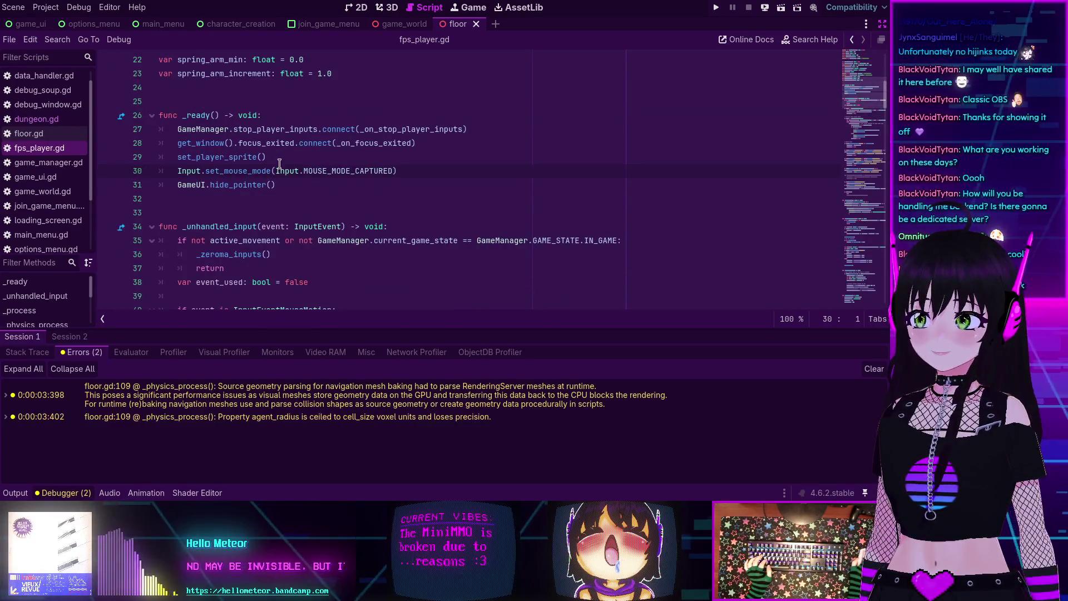
# Step: Move the focus_exited connection below the mouse-capture line, save, and run the project
pyautogui.moveTo(177, 143); pyautogui.dragTo(436, 146)
pyautogui.hotkey('ctrl', 'x')
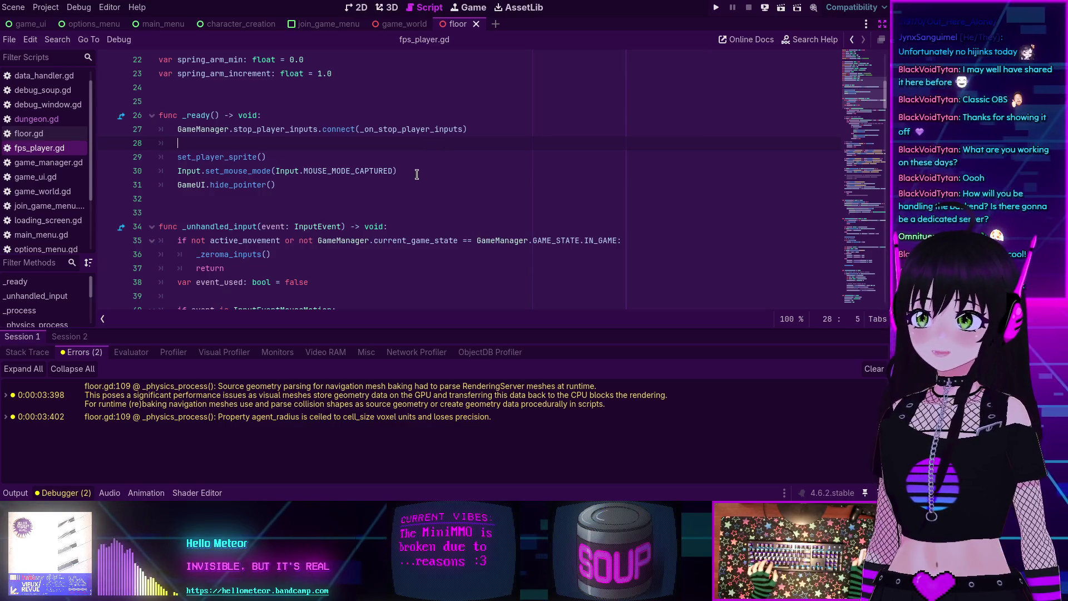
pyautogui.click(419, 171)
pyautogui.press('Return')
pyautogui.hotkey('ctrl', 'v')
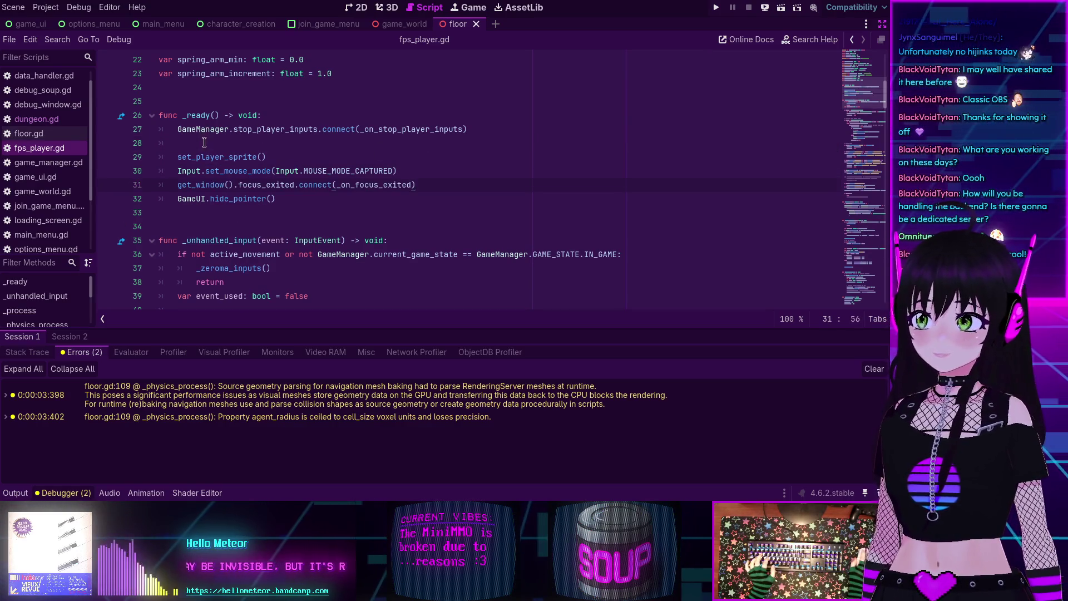
pyautogui.click(161, 143)
pyautogui.press('BackSpace')
pyautogui.hotkey('ctrl', 's')
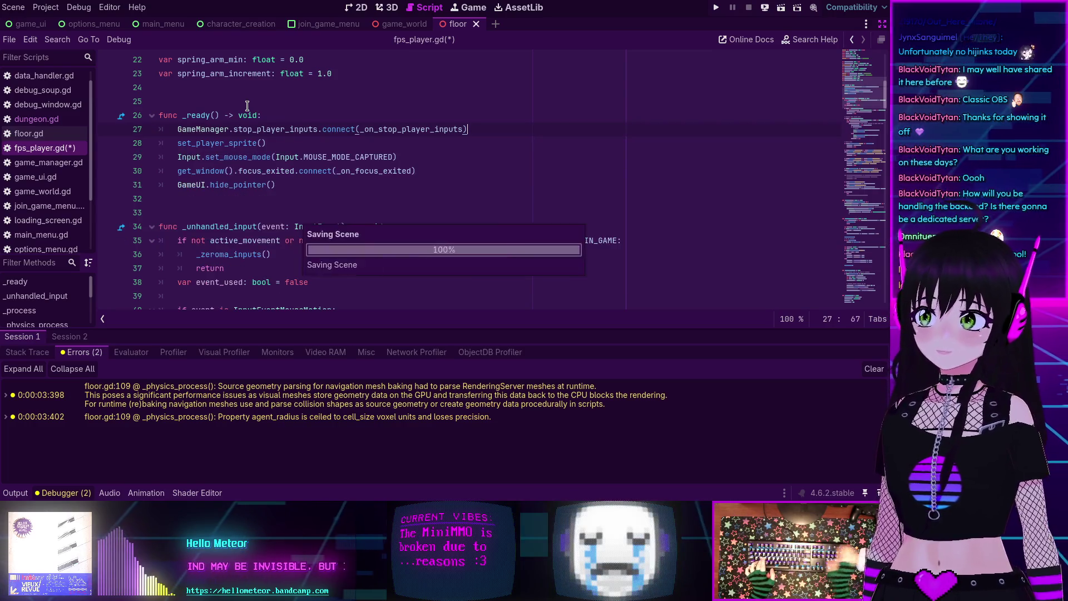
pyautogui.click(715, 8)
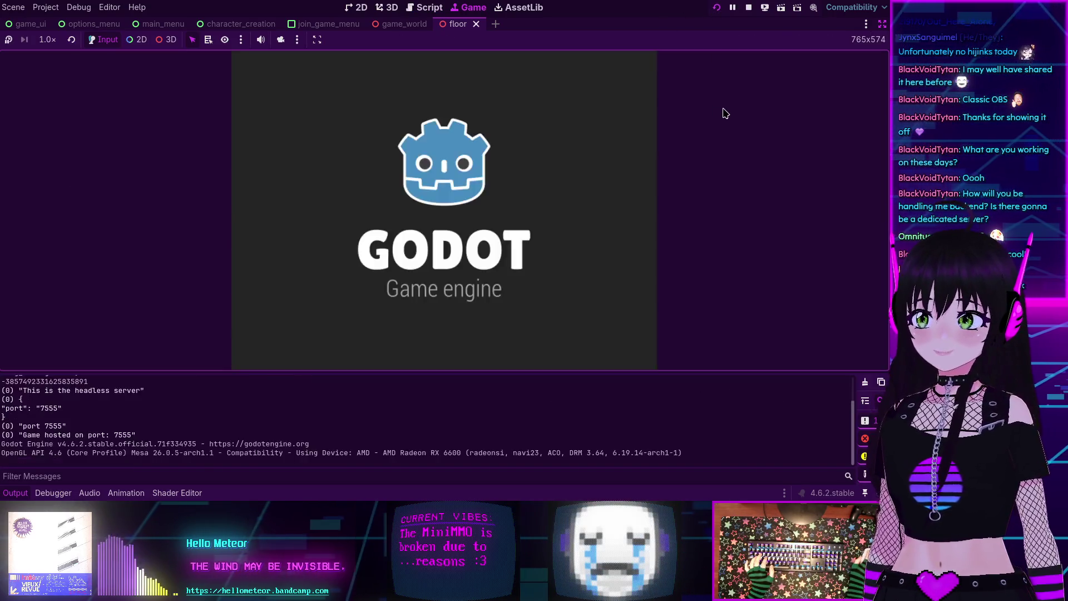
# Step: Jump from the debugger's pointed_win error to fps_player.gd line 29
pyautogui.click(63, 493)
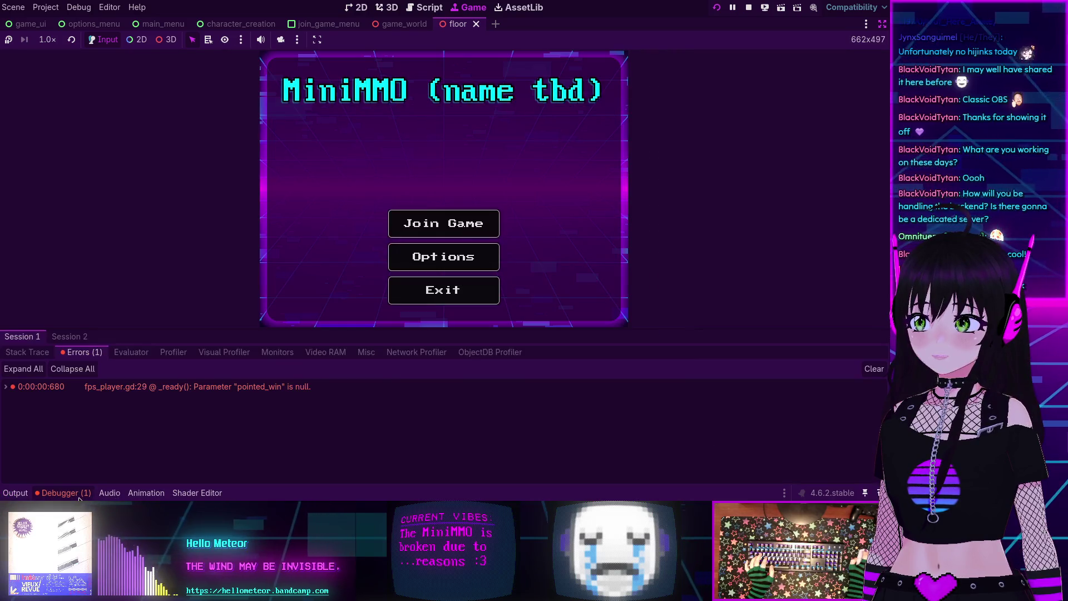
pyautogui.click(188, 386)
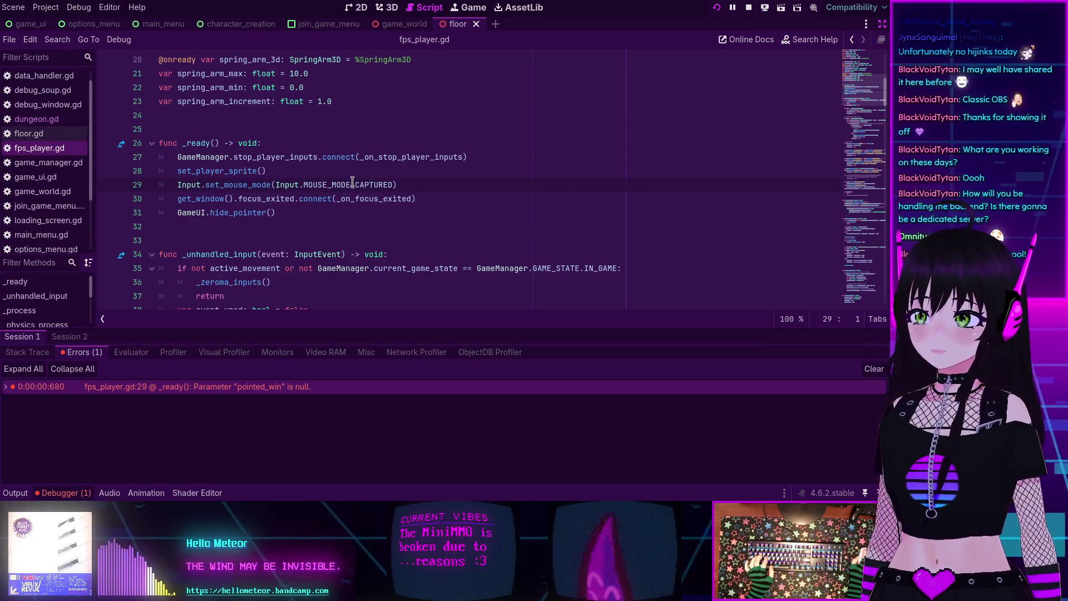
# Step: Move get_window().focus_exited.connect above Input.set_mouse_mode, leaving a blank line after it
pyautogui.moveTo(416, 199); pyautogui.dragTo(416, 186)
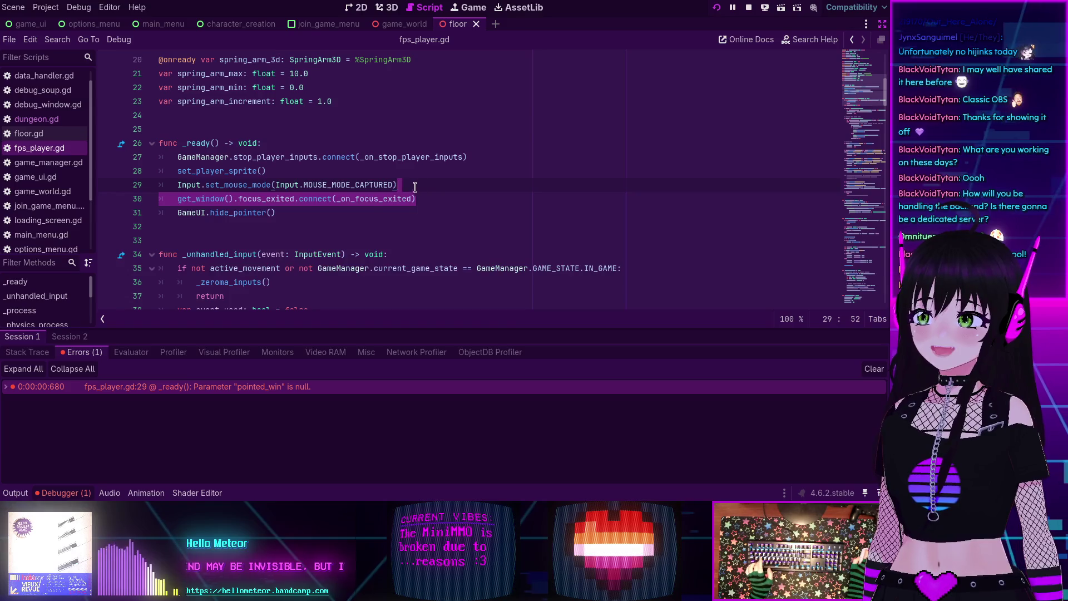
pyautogui.hotkey('ctrl', 'x')
pyautogui.press('Up')
pyautogui.hotkey('ctrl', 'v')
pyautogui.press('Return')
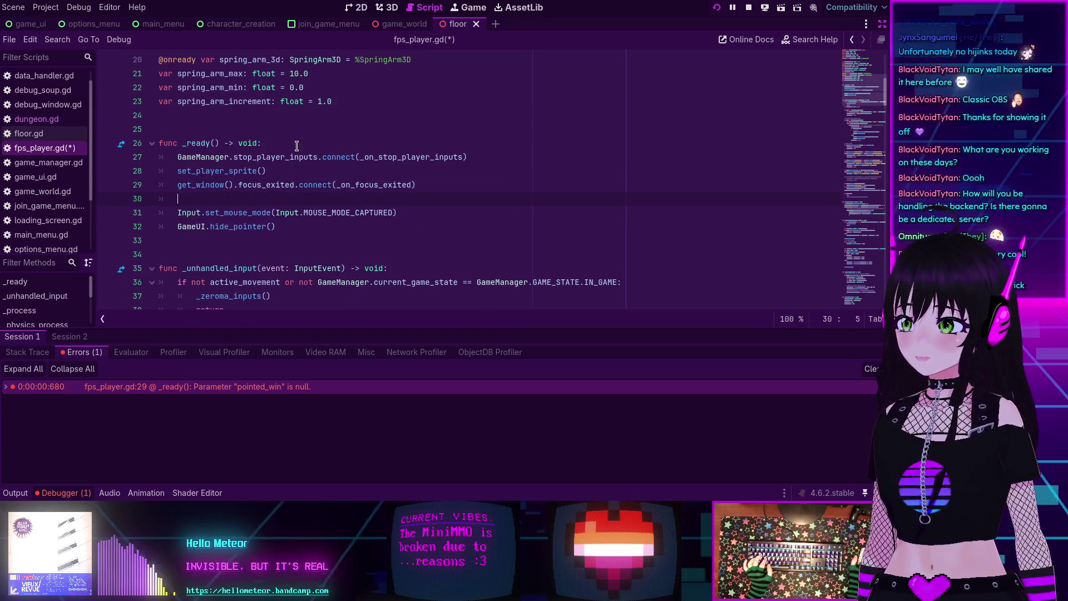
# Step: Stop the running game and collapse, then reopen, the Debugger error list
pyautogui.moveTo(309, 152)
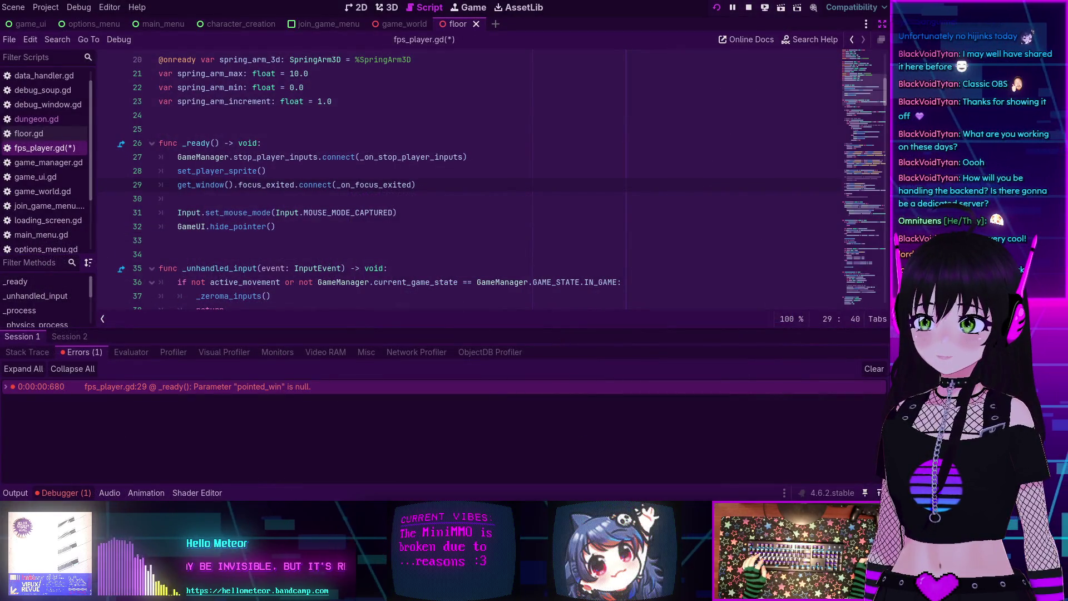
pyautogui.click(749, 8)
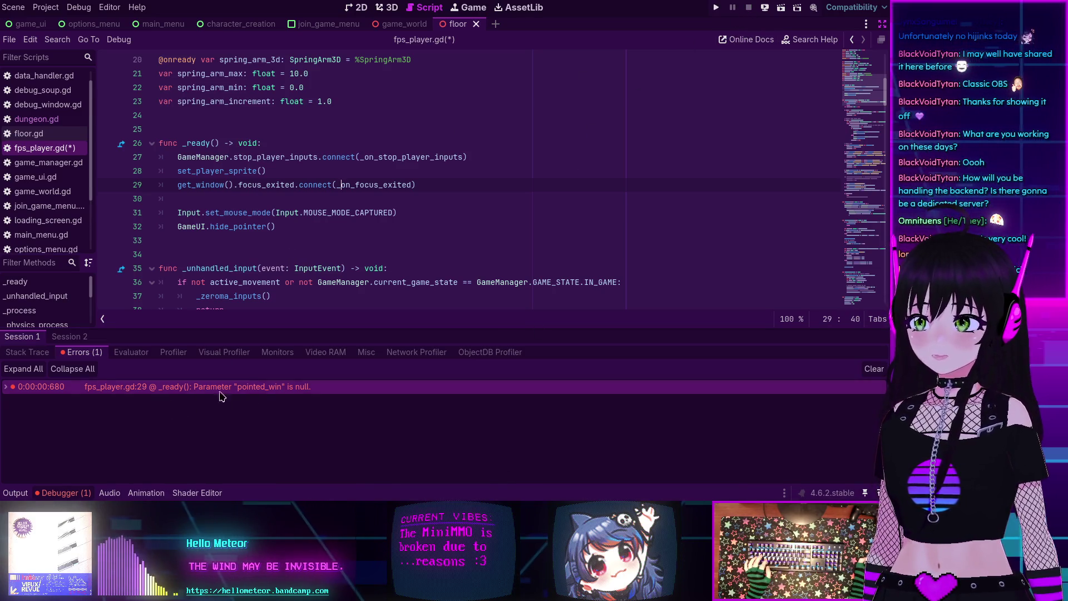
pyautogui.moveTo(233, 396)
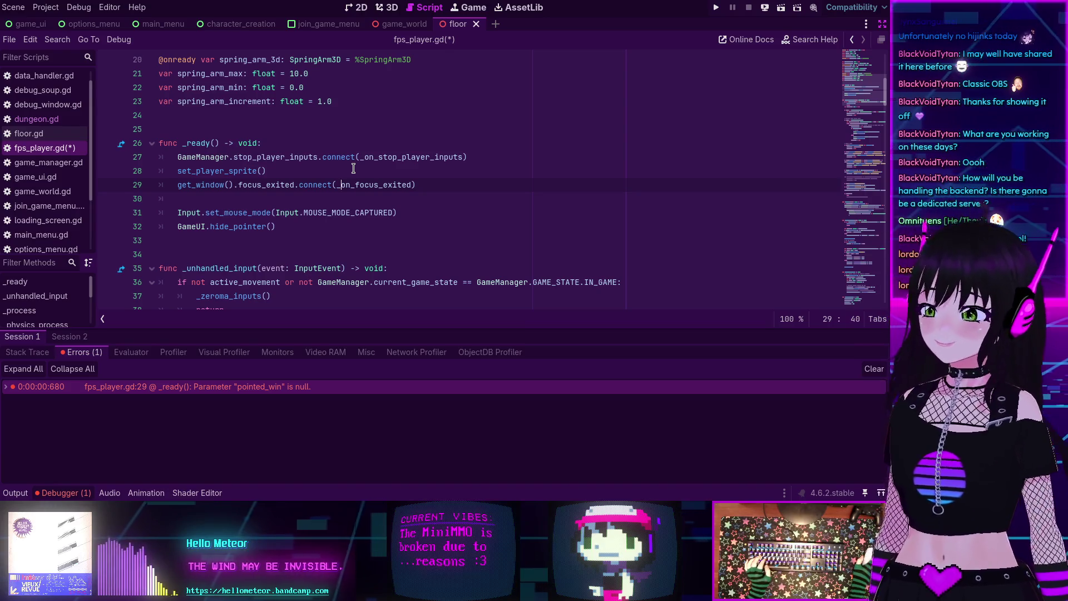
pyautogui.moveTo(351, 165)
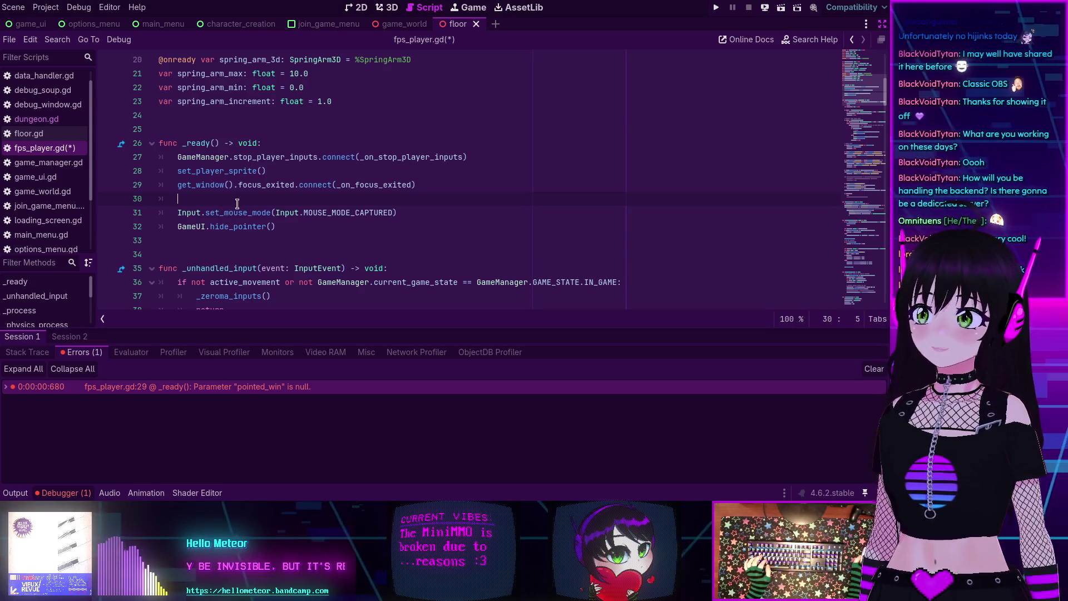
pyautogui.click(56, 493)
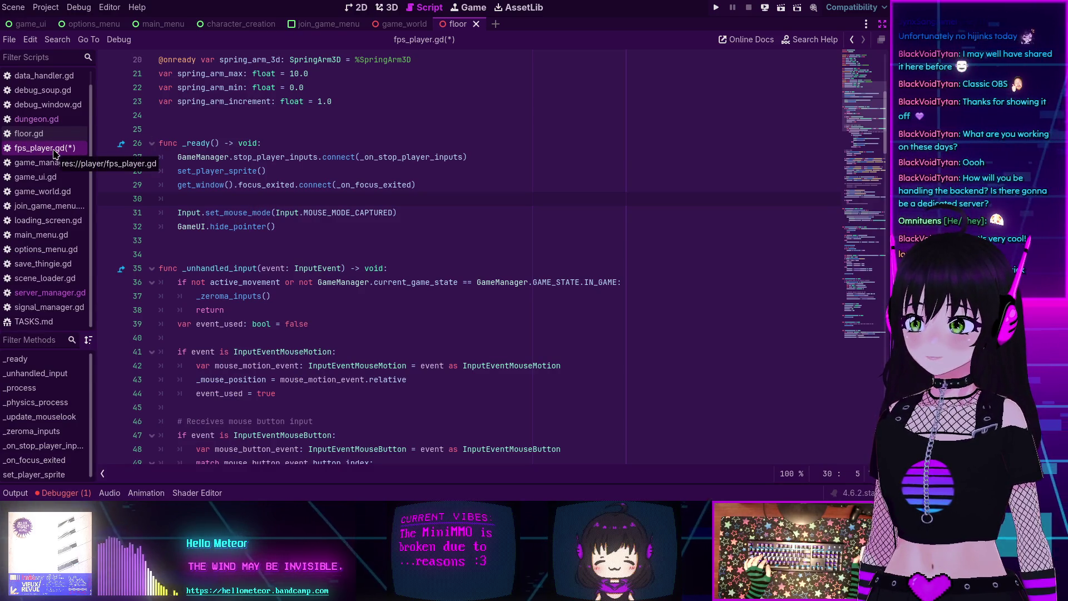
pyautogui.click(61, 493)
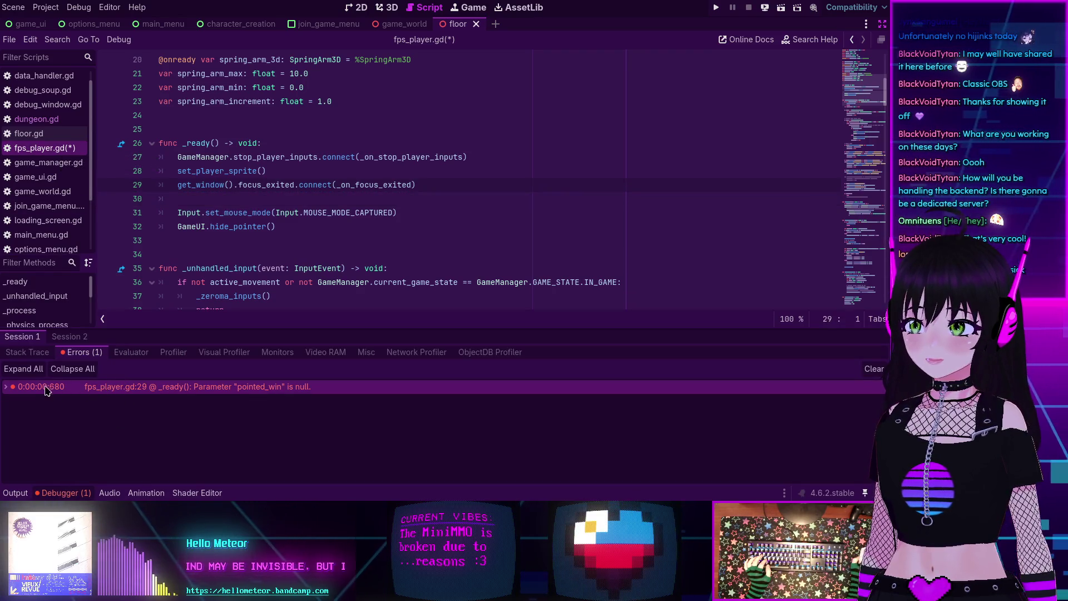
# Step: Comment out Input.set_mouse_mode on line 29 with #, save, and rerun the project
pyautogui.doubleClick(46, 390)
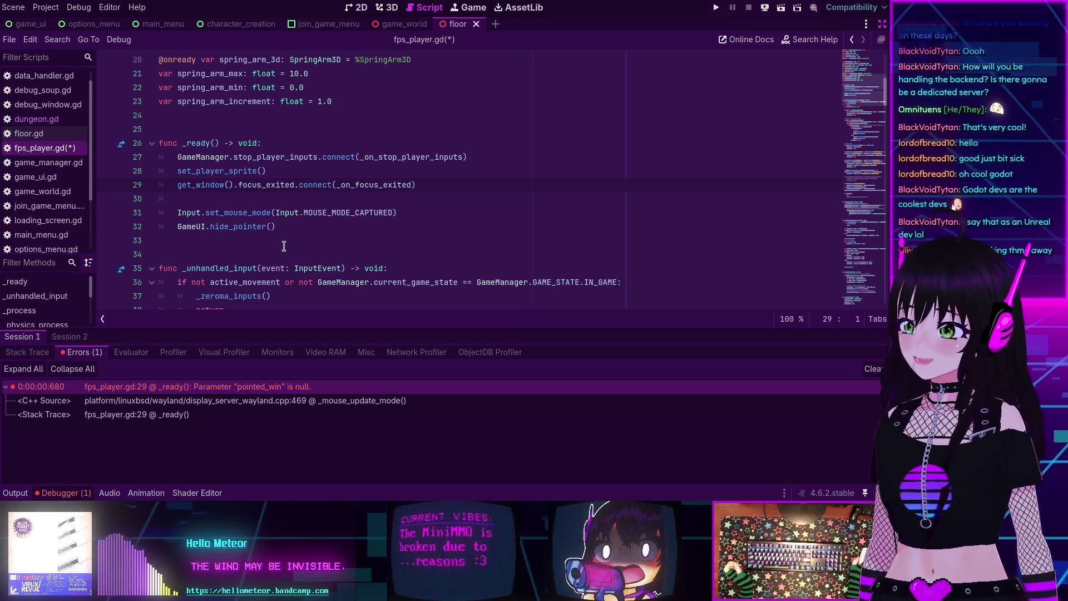
pyautogui.scroll(1, 285, 243)
pyautogui.scroll(-1, 185, 299)
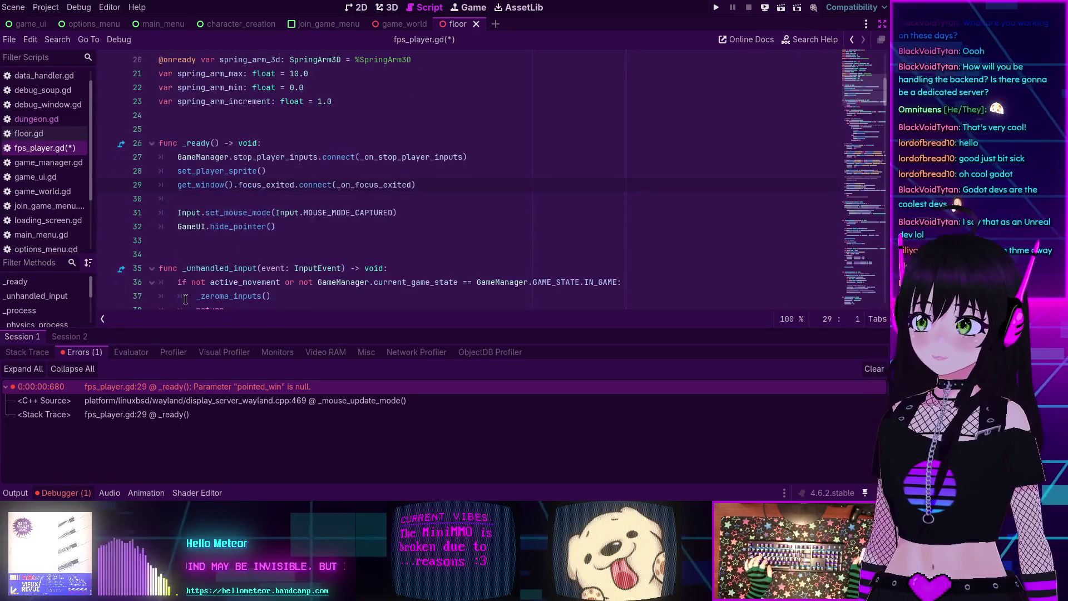
pyautogui.click(205, 387)
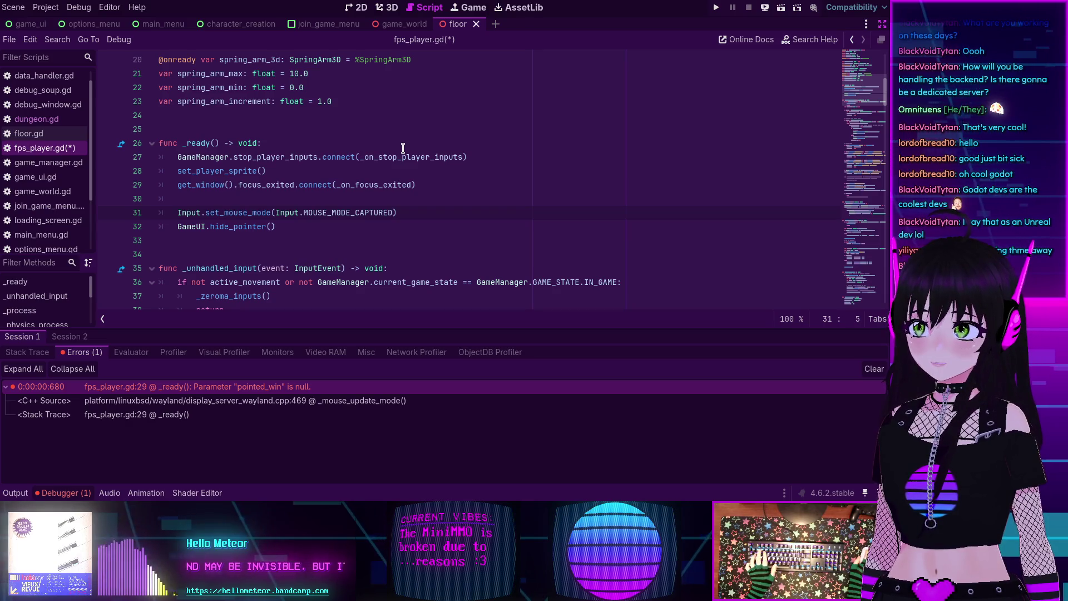
pyautogui.write('#')
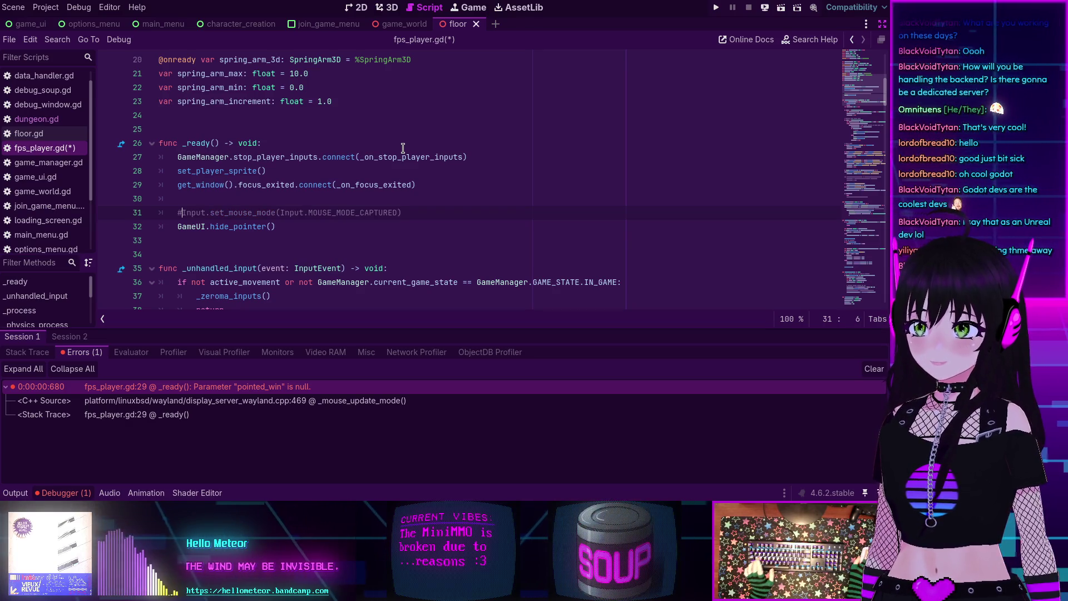
pyautogui.hotkey('ctrl', 's')
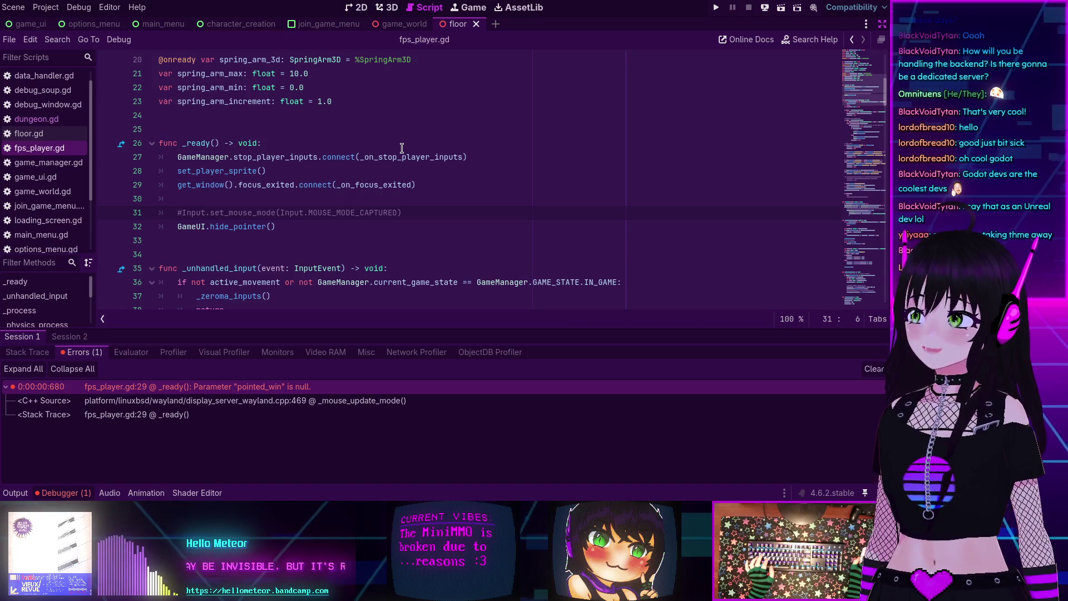
pyautogui.click(718, 7)
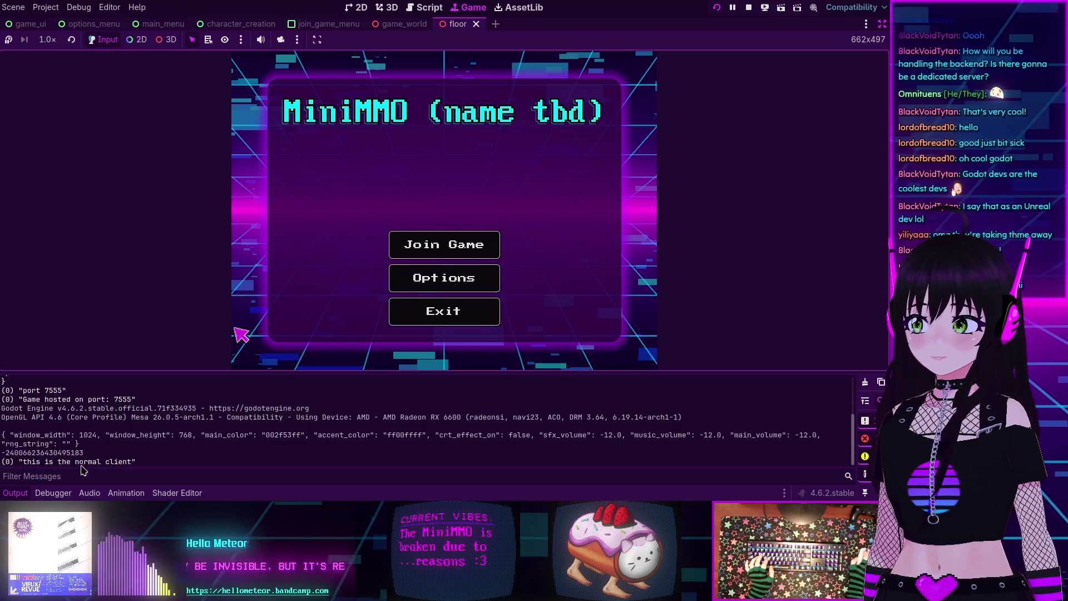
# Step: Join the localhost server from the MiniMMO menu and check both debug sessions and the output log
pyautogui.click(53, 492)
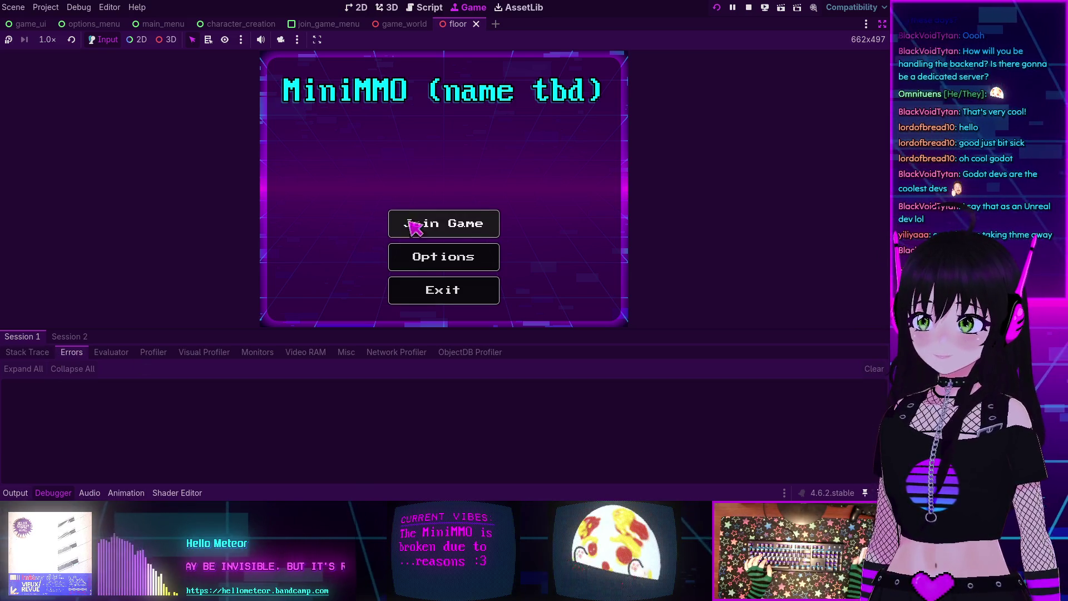
pyautogui.click(433, 226)
pyautogui.click(571, 278)
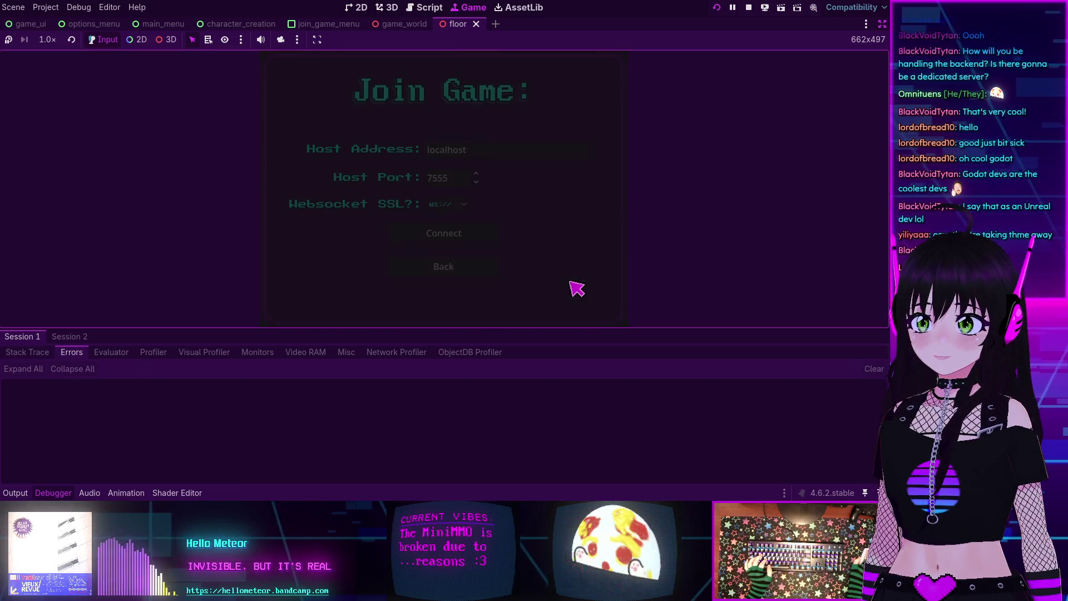
pyautogui.click(466, 239)
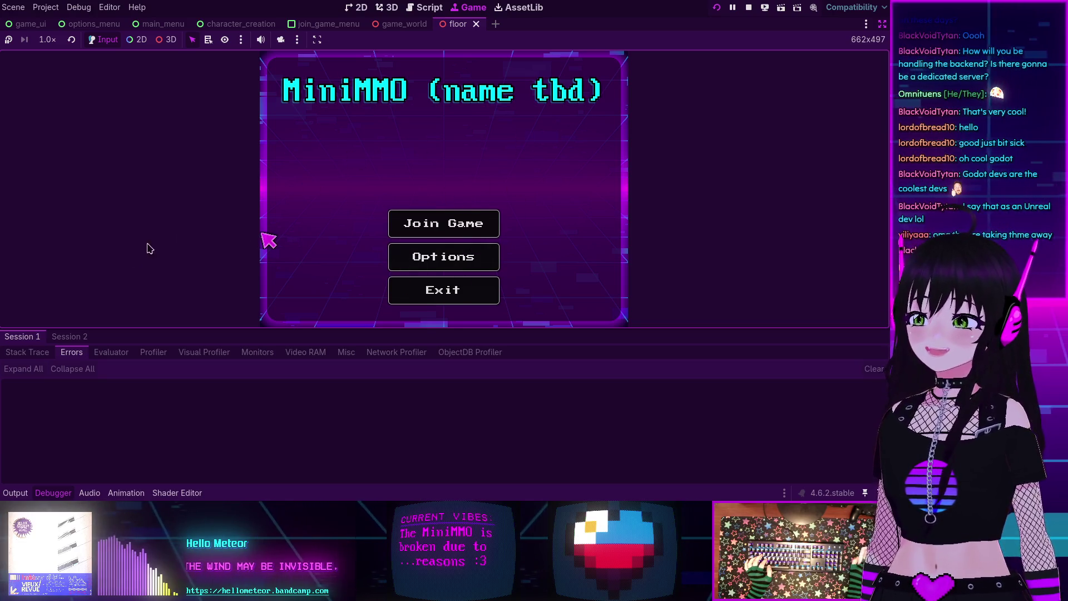
pyautogui.click(55, 336)
pyautogui.click(28, 338)
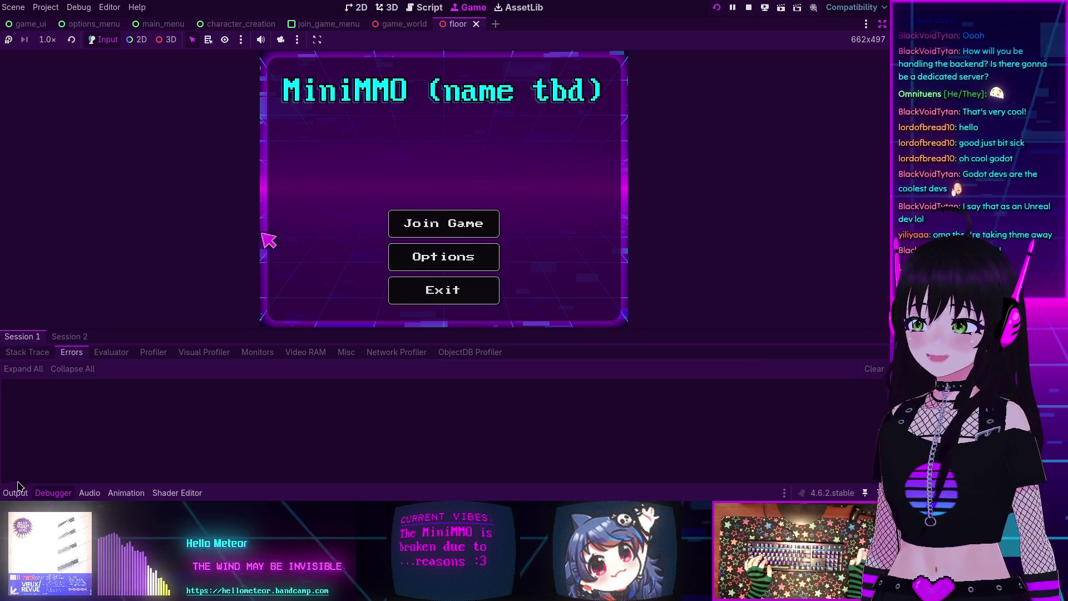
pyautogui.click(16, 492)
pyautogui.scroll(10, 95, 444)
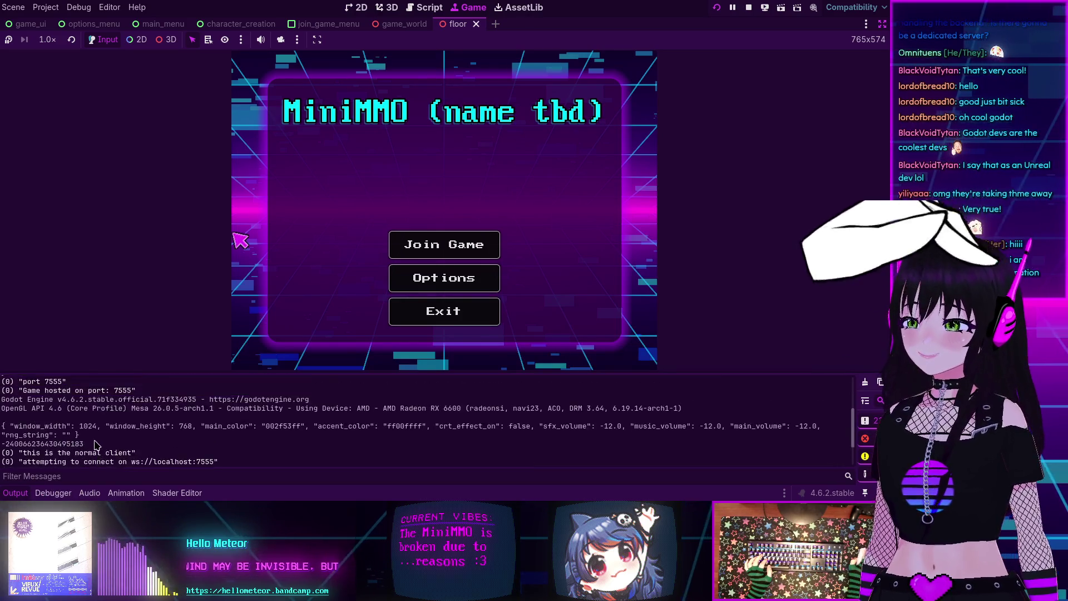
pyautogui.scroll(-10, 97, 443)
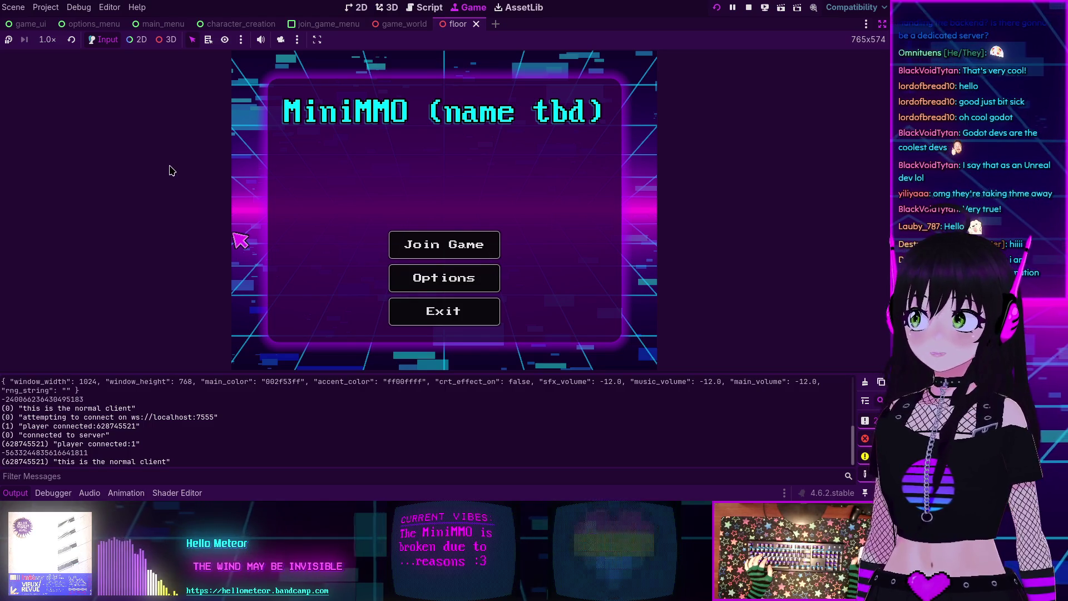
# Step: Stop the game and quick-open beeg_room.tscn by searching 'room'
pyautogui.click(749, 8)
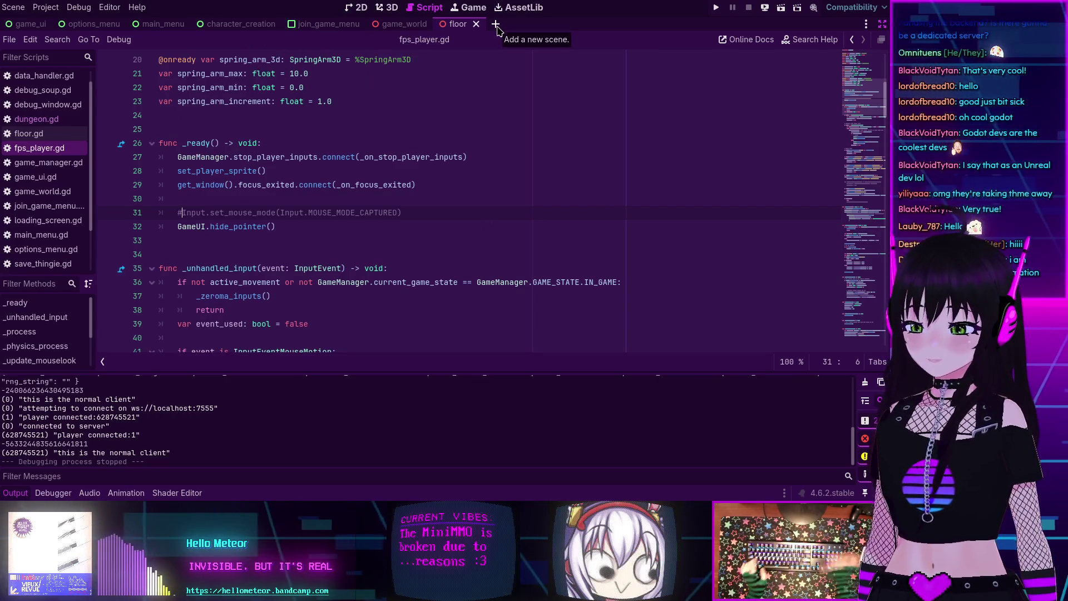
pyautogui.hotkey('alt', 'shift', 'o')
pyautogui.write('room')
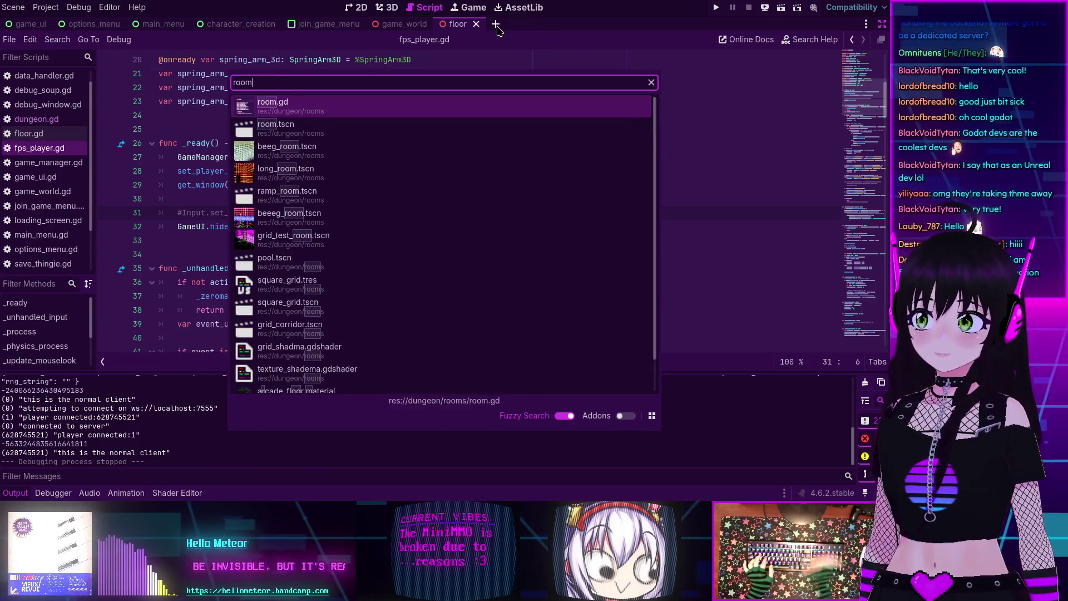
pyautogui.press('Down')
pyautogui.press('Down')
pyautogui.press('Return')
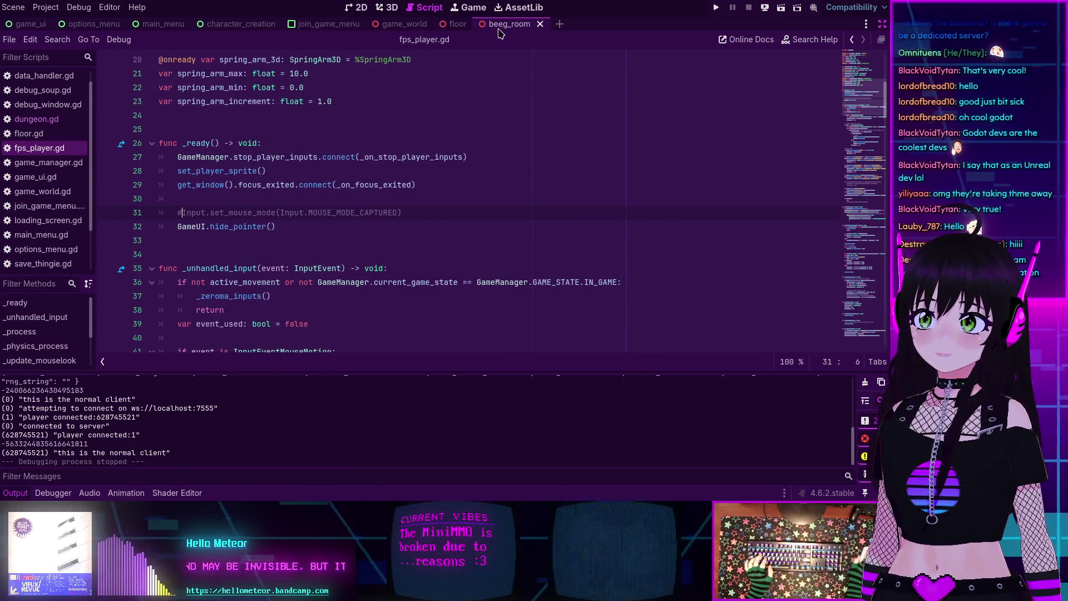
pyautogui.scroll(10, 476, 165)
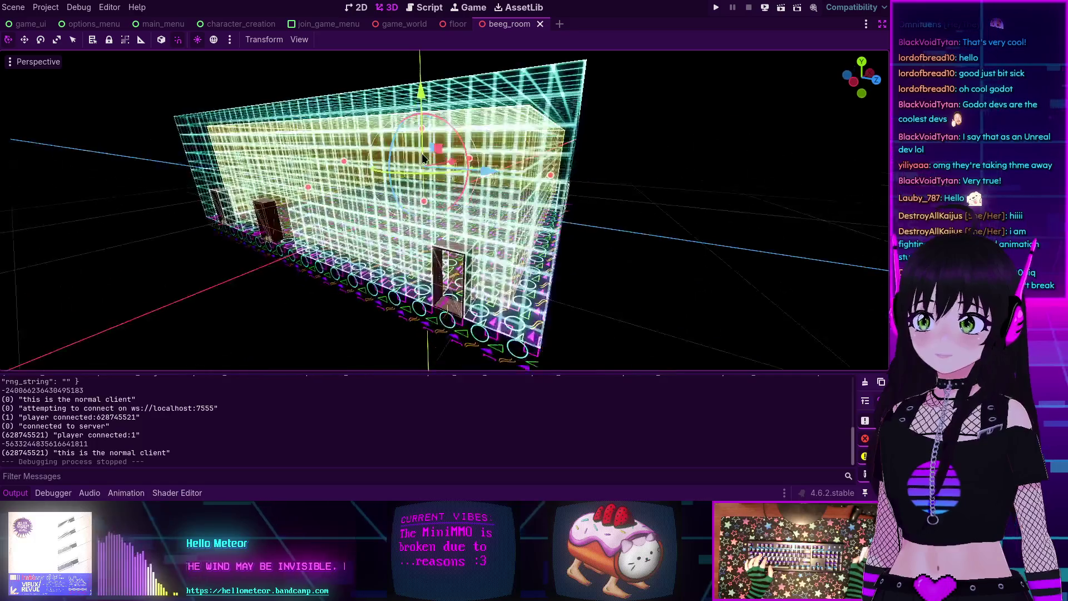
# Step: Fly the camera through beeg_room, viewing the doorway walls, floor tiles and ceiling
pyautogui.scroll(4, 479, 167)
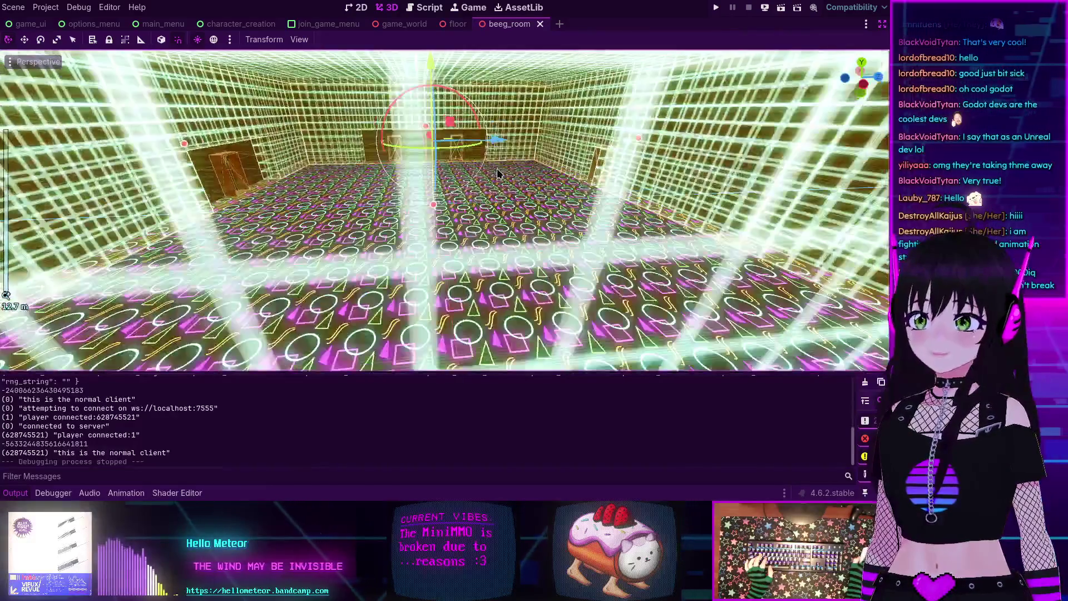
pyautogui.press('w')
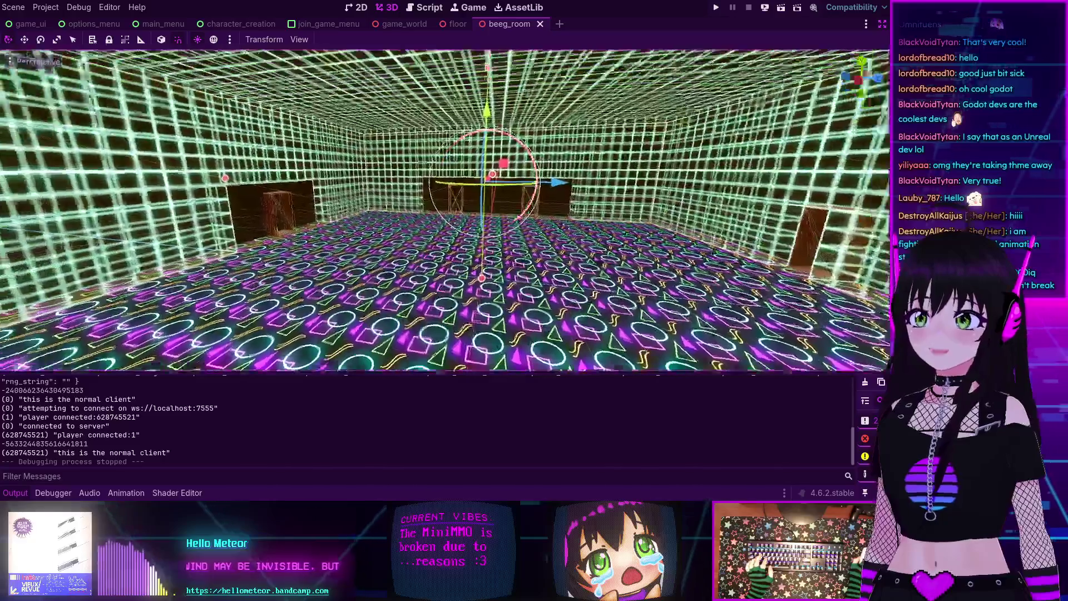
pyautogui.press('s')
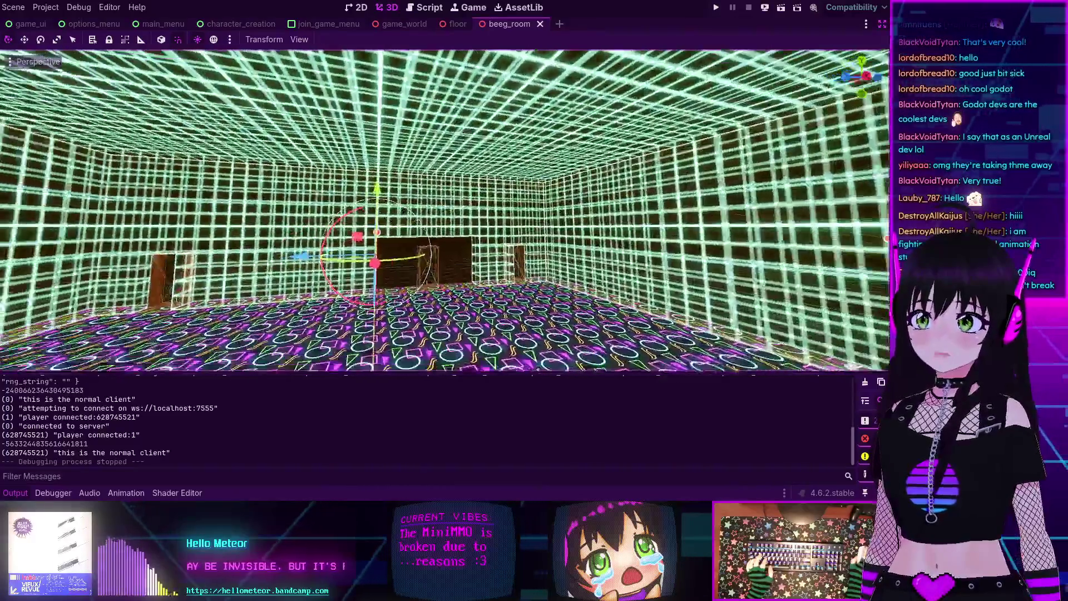
pyautogui.press('w')
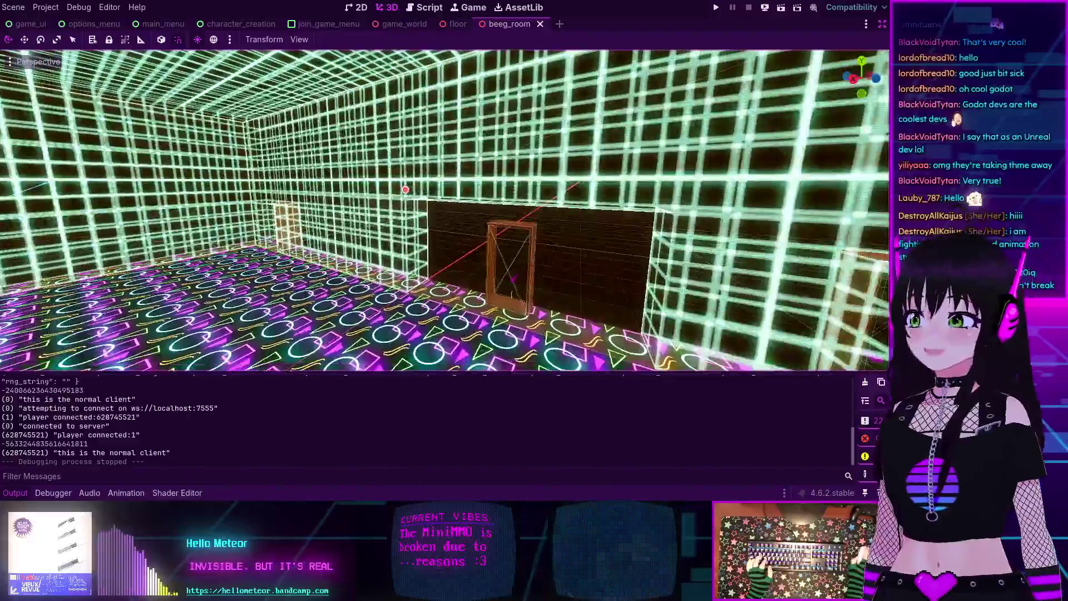
pyautogui.press('s')
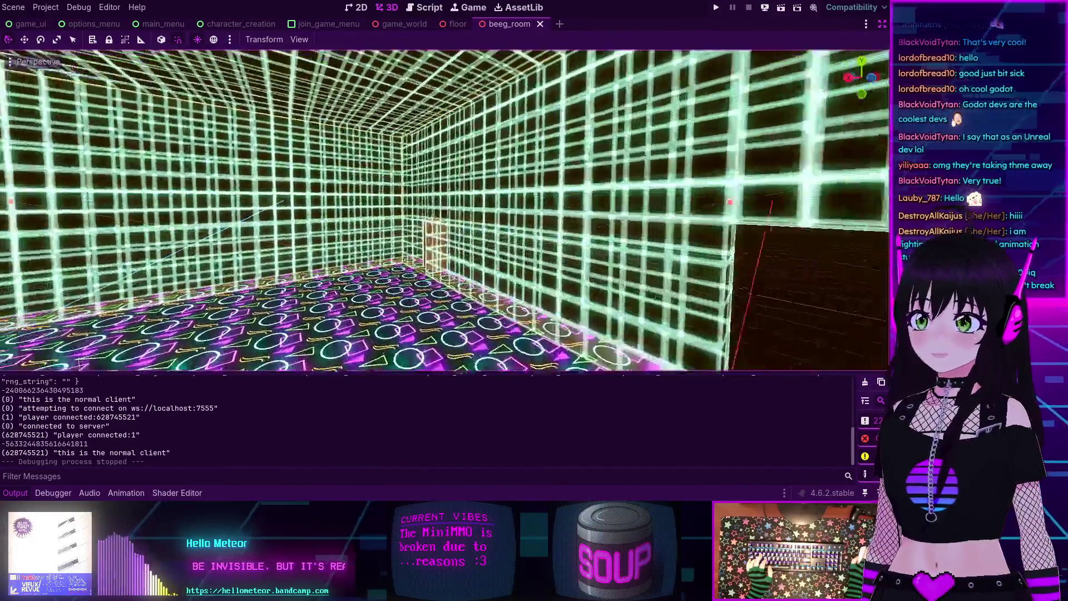
pyautogui.press('w')
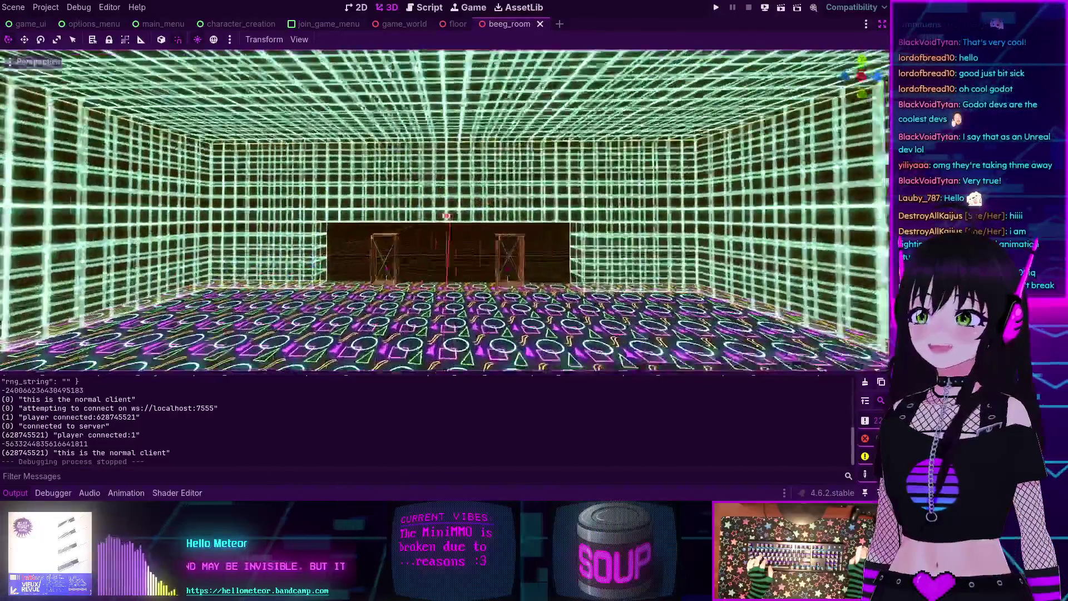
pyautogui.press('w')
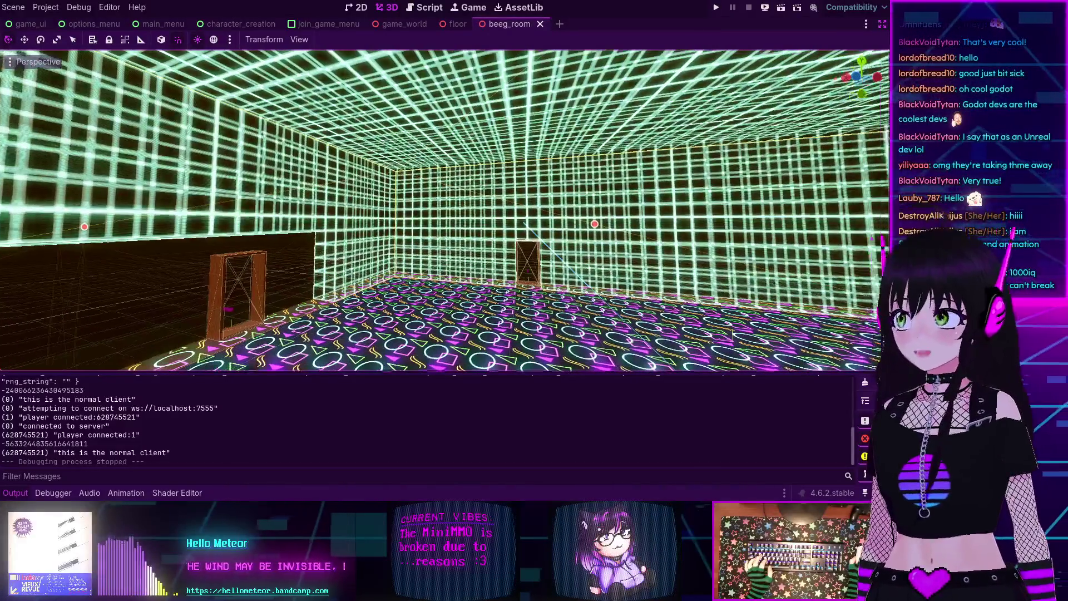
pyautogui.press('w')
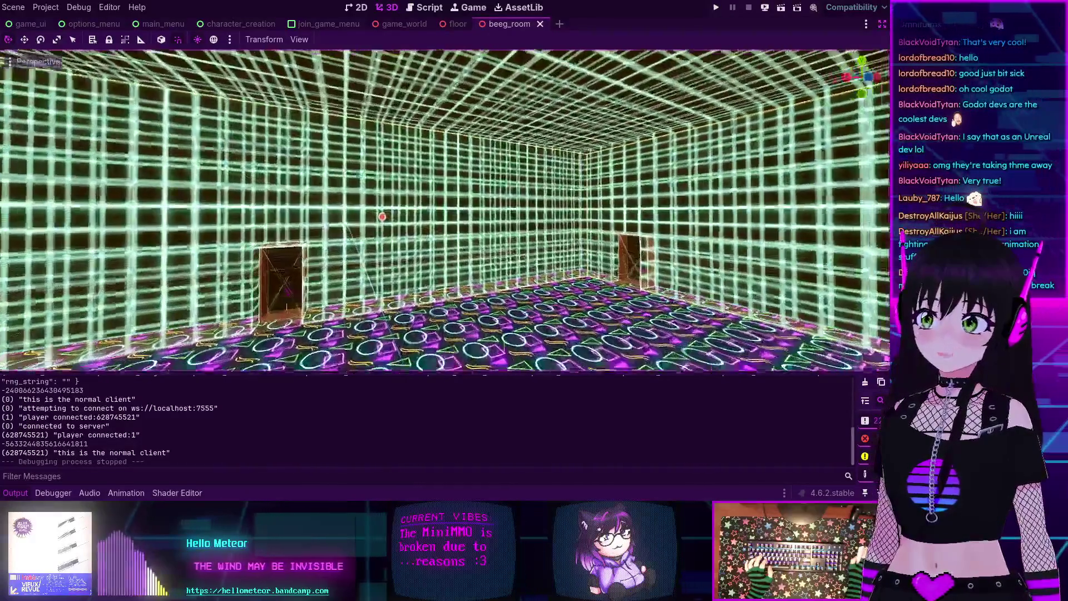
pyautogui.press('w')
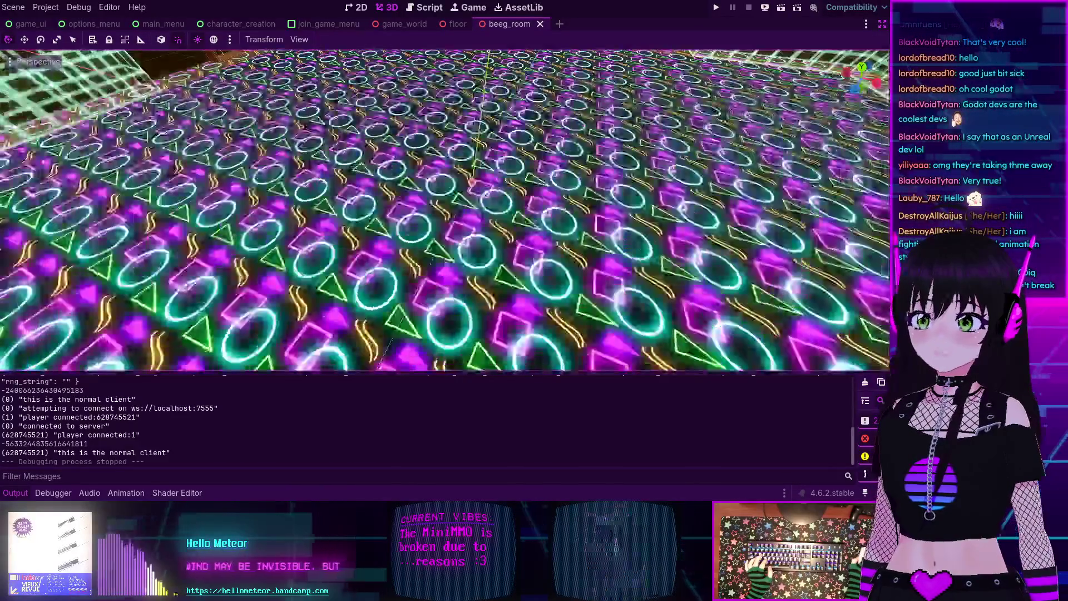
pyautogui.press('w')
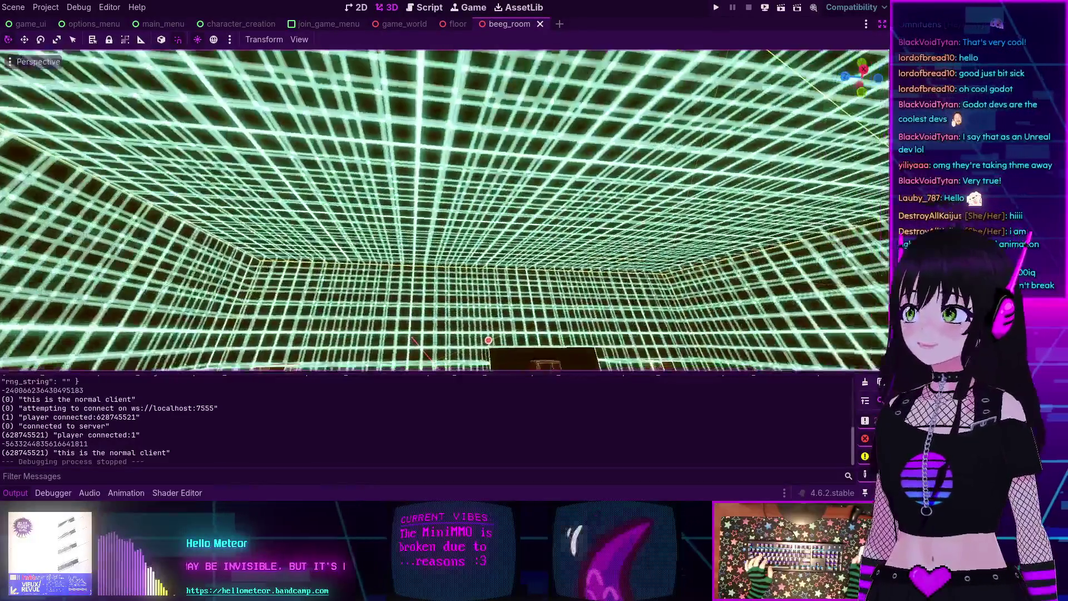
pyautogui.press('w')
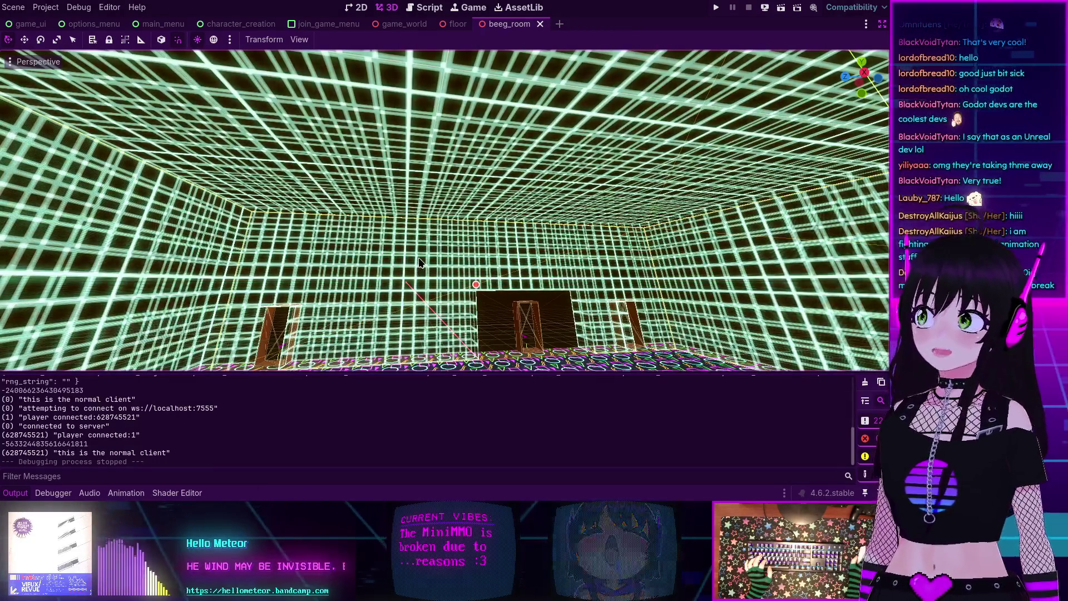
# Step: Level the view to show both boxes and the doorway, then exit distraction-free mode
pyautogui.moveTo(408, 232); pyautogui.dragTo(408, 232)
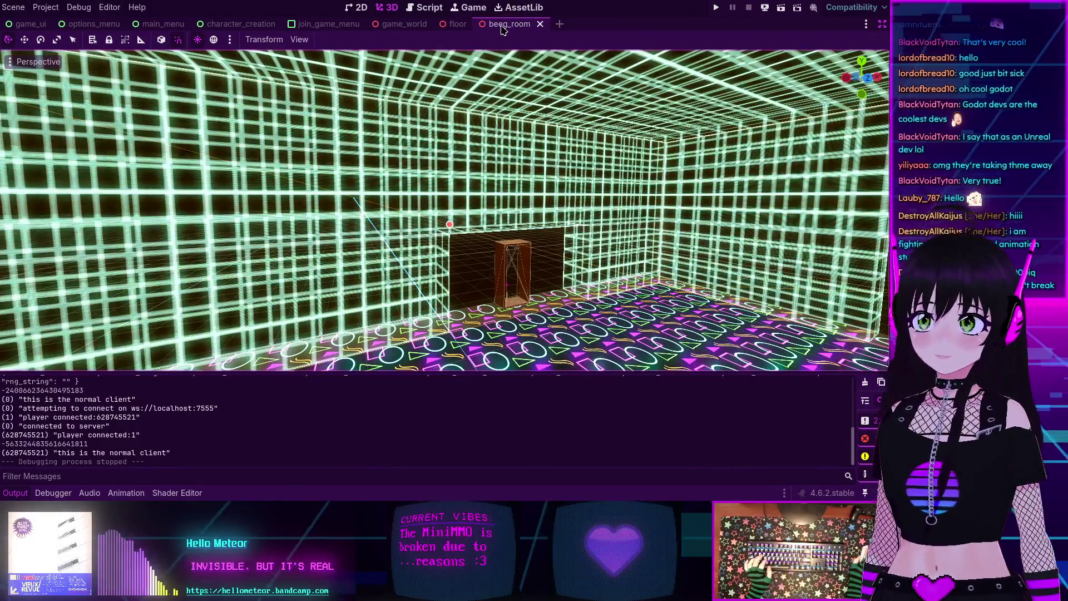
pyautogui.moveTo(314, 60); pyautogui.dragTo(313, 60)
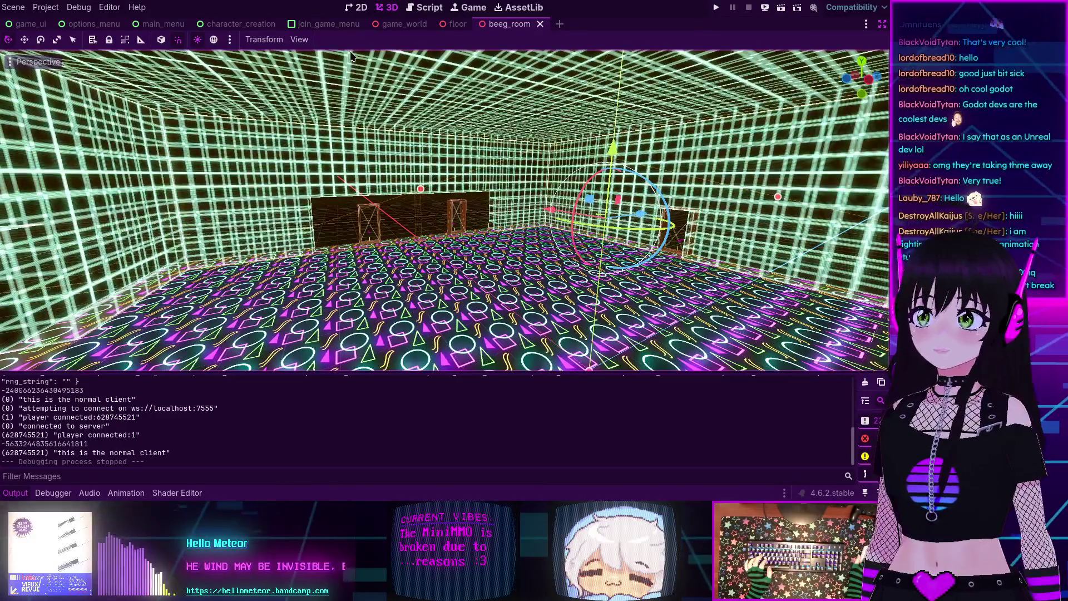
pyautogui.moveTo(452, 28)
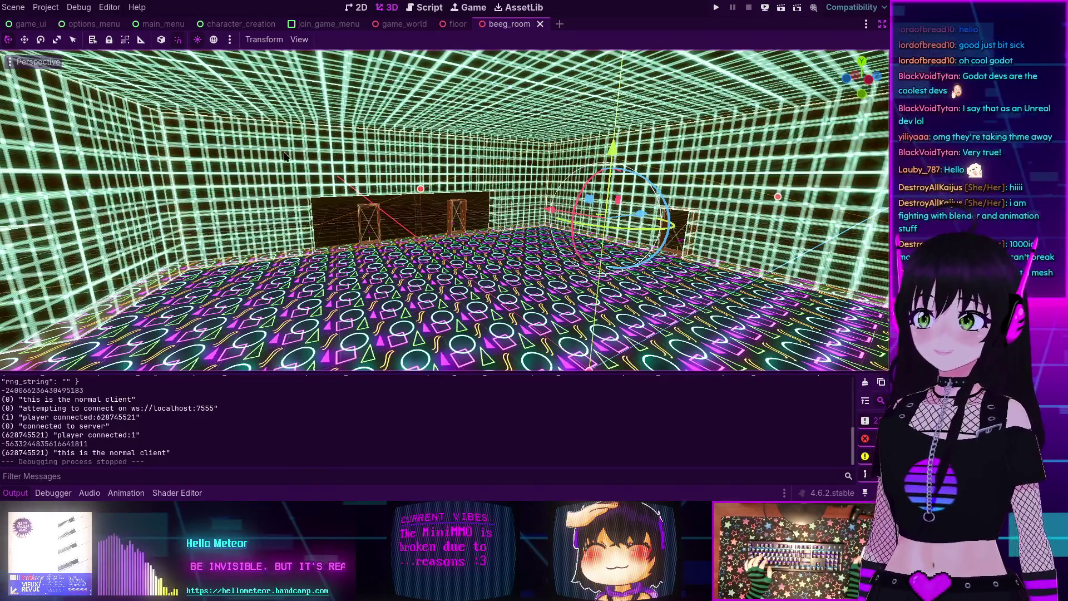
pyautogui.click(882, 24)
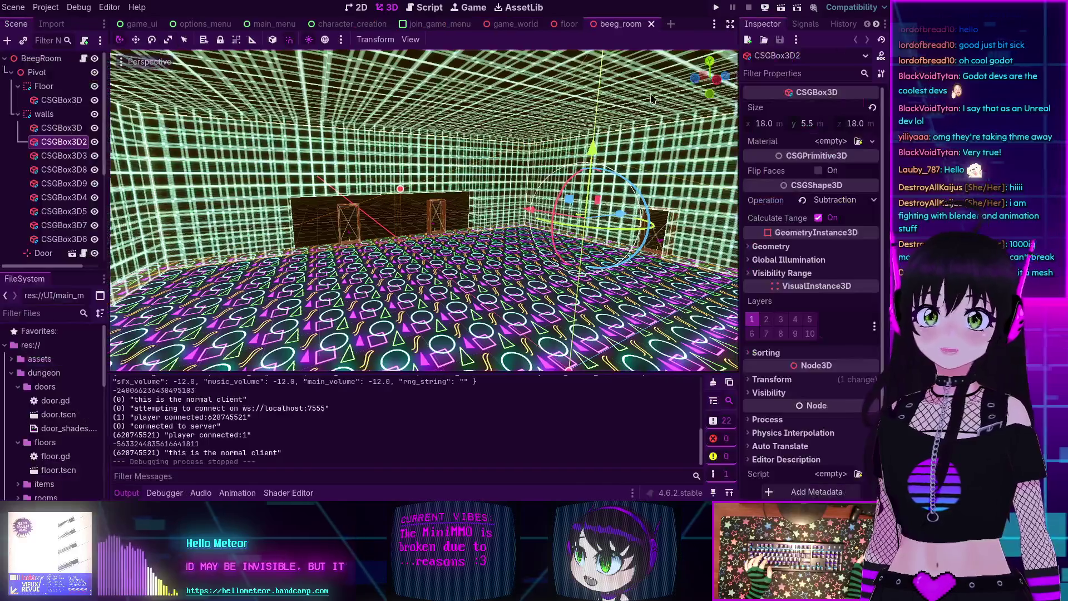
# Step: Select the walls and box nodes and inspect the walls' geometry and material override settings
pyautogui.click(48, 115)
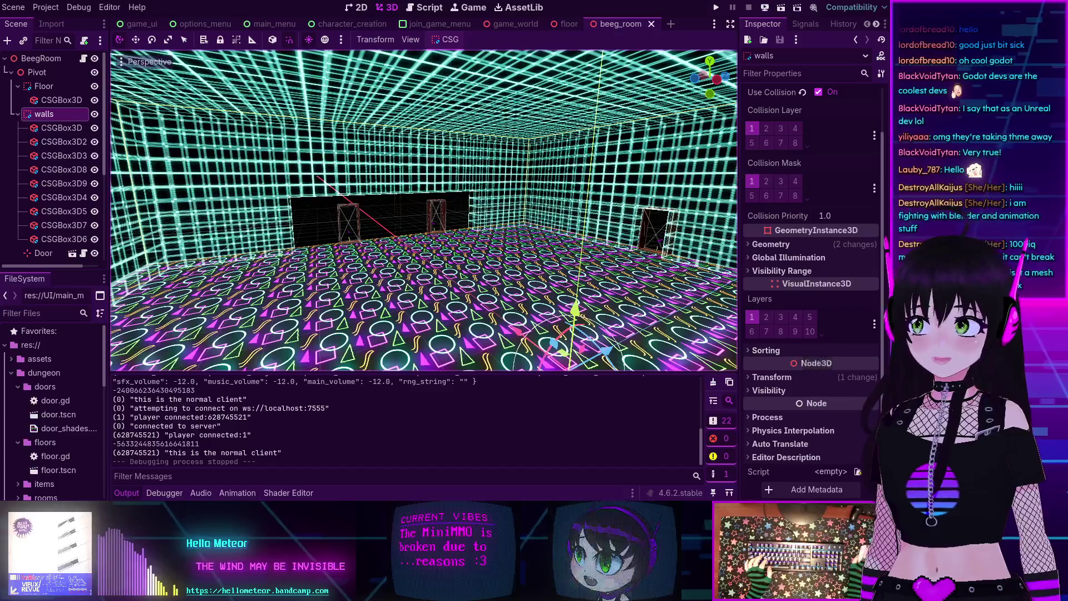
pyautogui.click(51, 101)
pyautogui.click(58, 128)
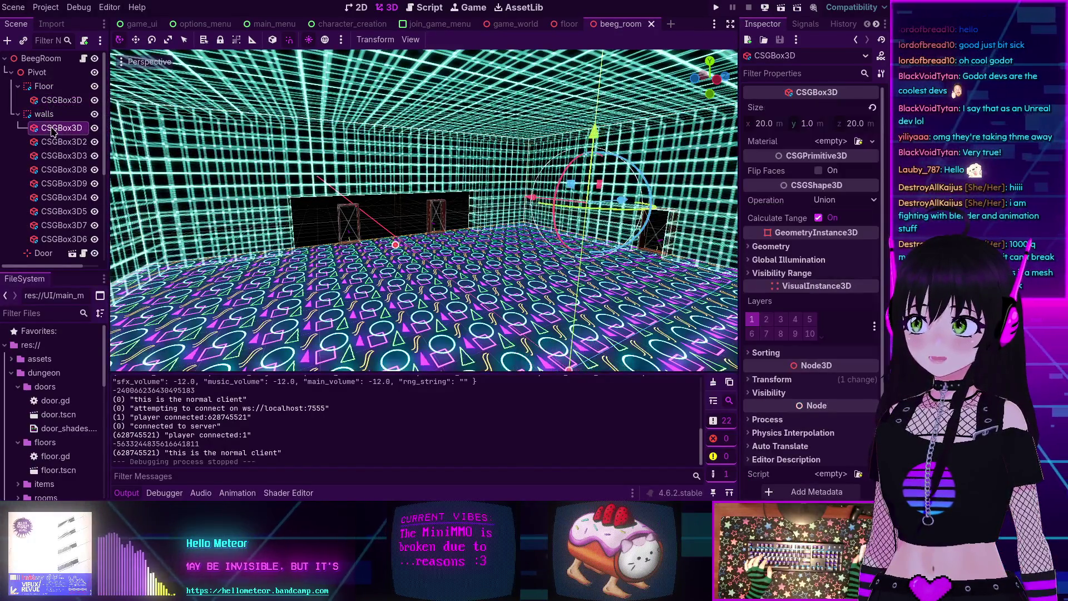
pyautogui.scroll(-5, 89, 214)
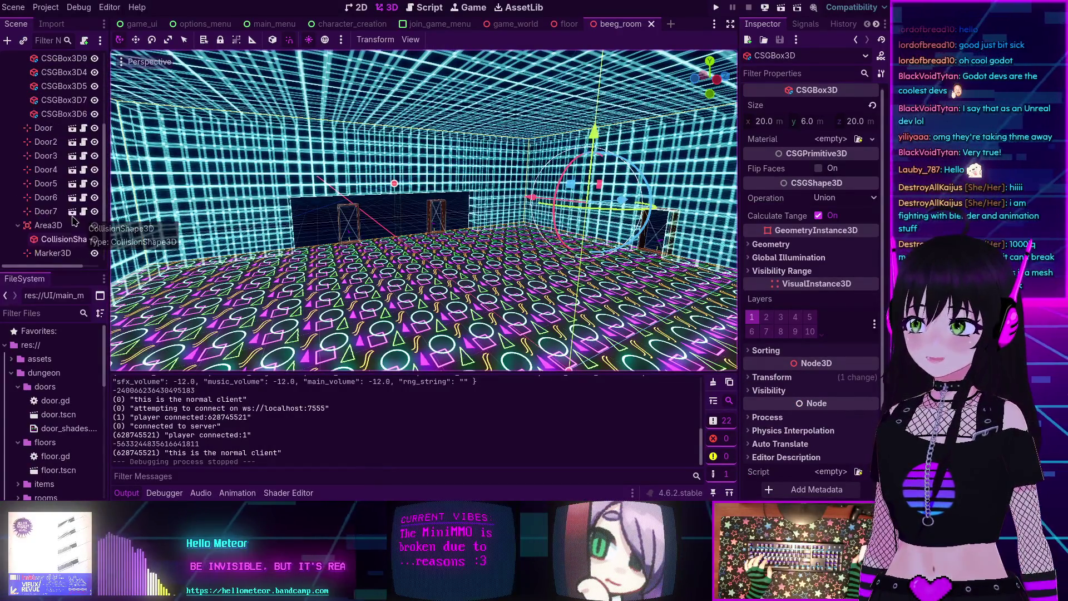
pyautogui.scroll(5, 62, 167)
pyautogui.click(44, 68)
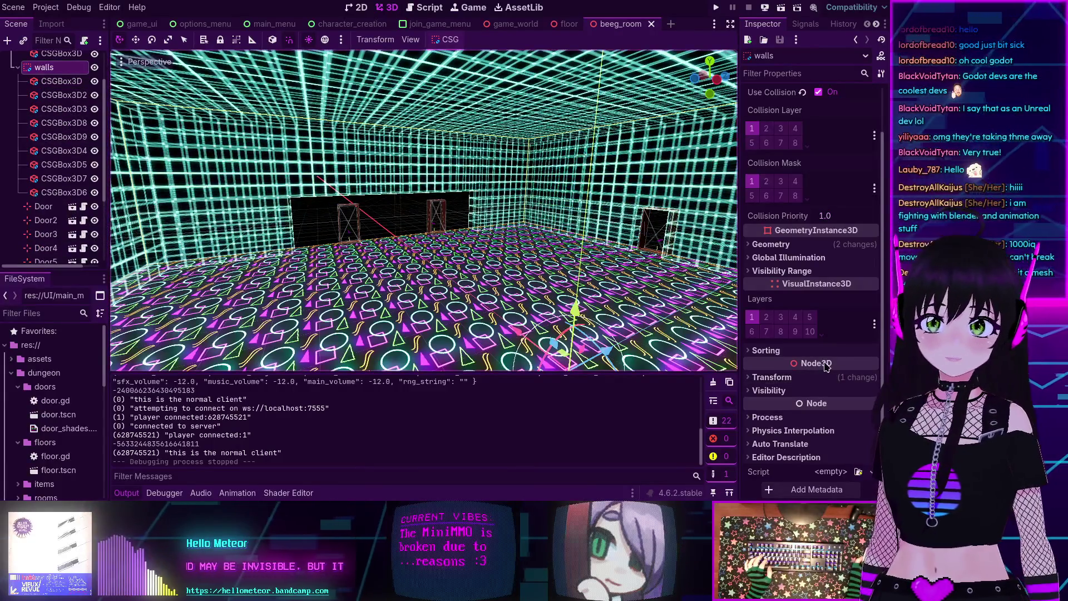
pyautogui.click(770, 378)
pyautogui.click(752, 378)
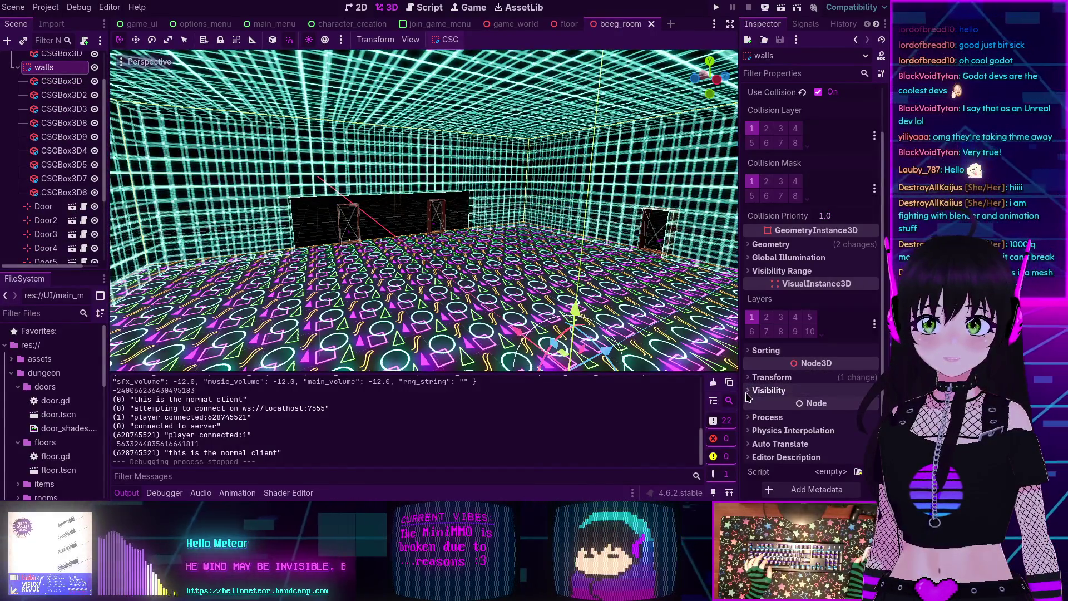
pyautogui.click(748, 393)
pyautogui.click(748, 393)
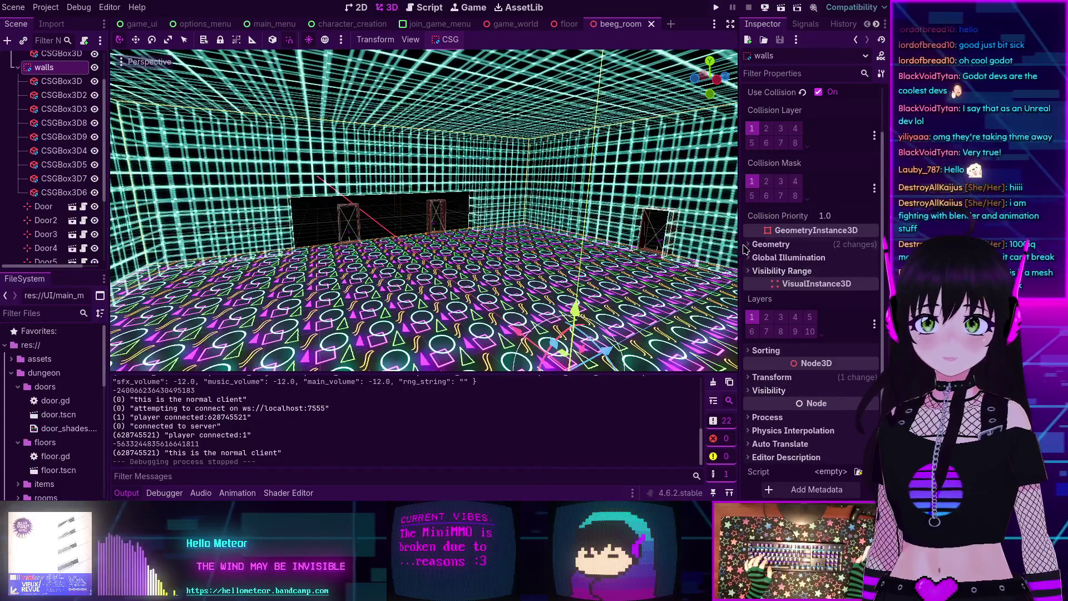
pyautogui.click(771, 243)
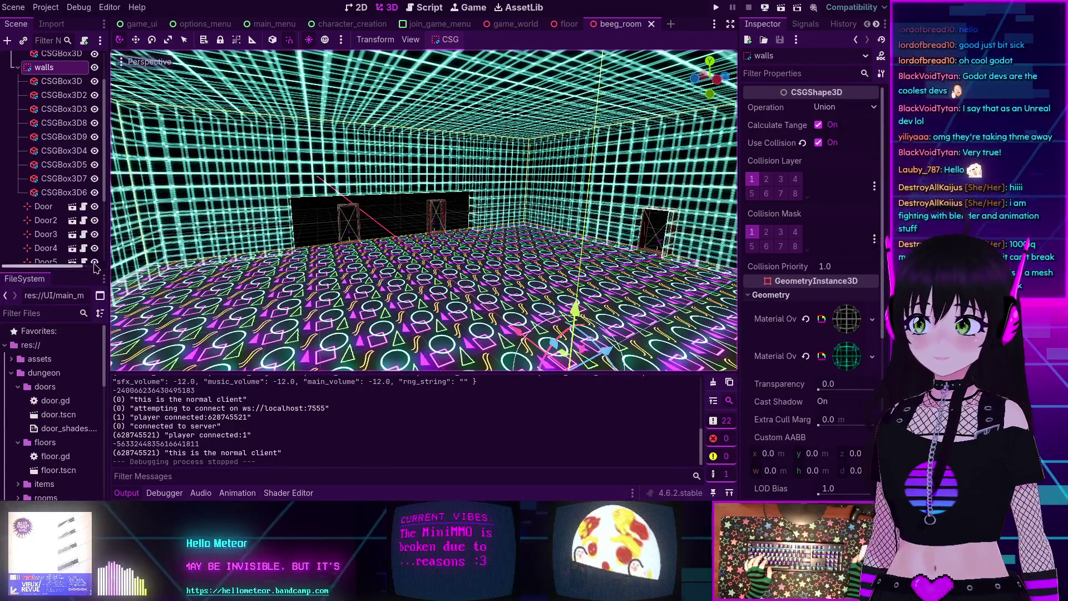
# Step: Fly the viewport camera along the grid walls back to a room overview
pyautogui.scroll(8, 393, 184)
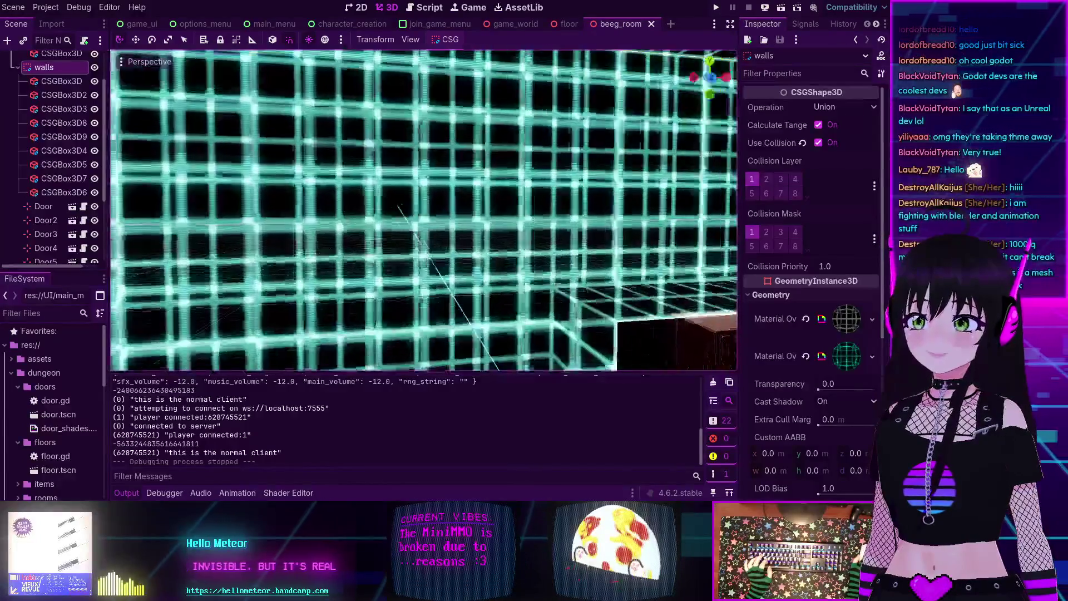
pyautogui.scroll(5, 424, 210)
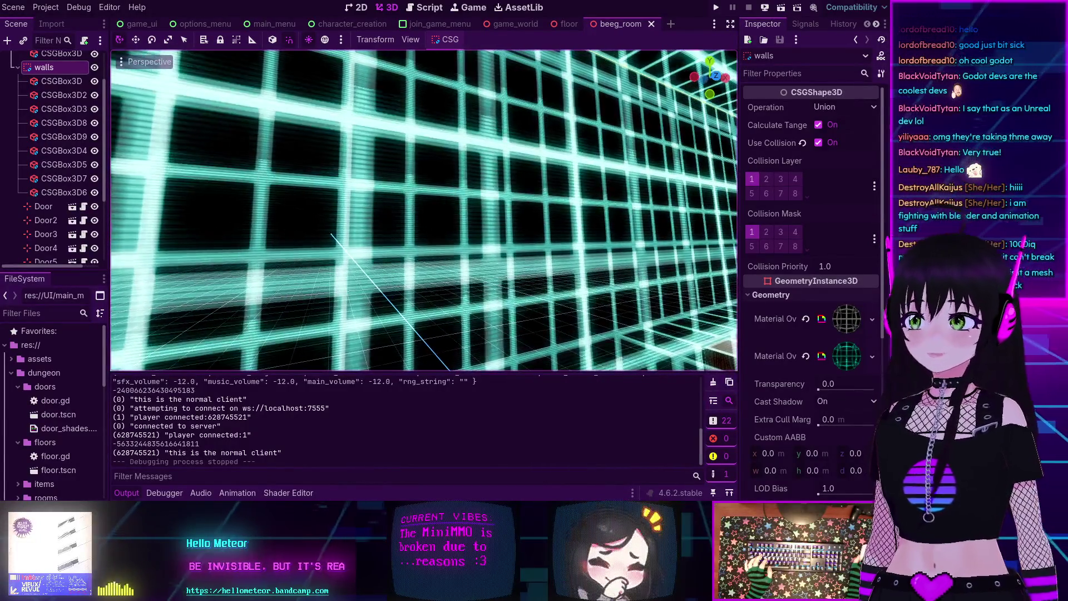
pyautogui.press('d')
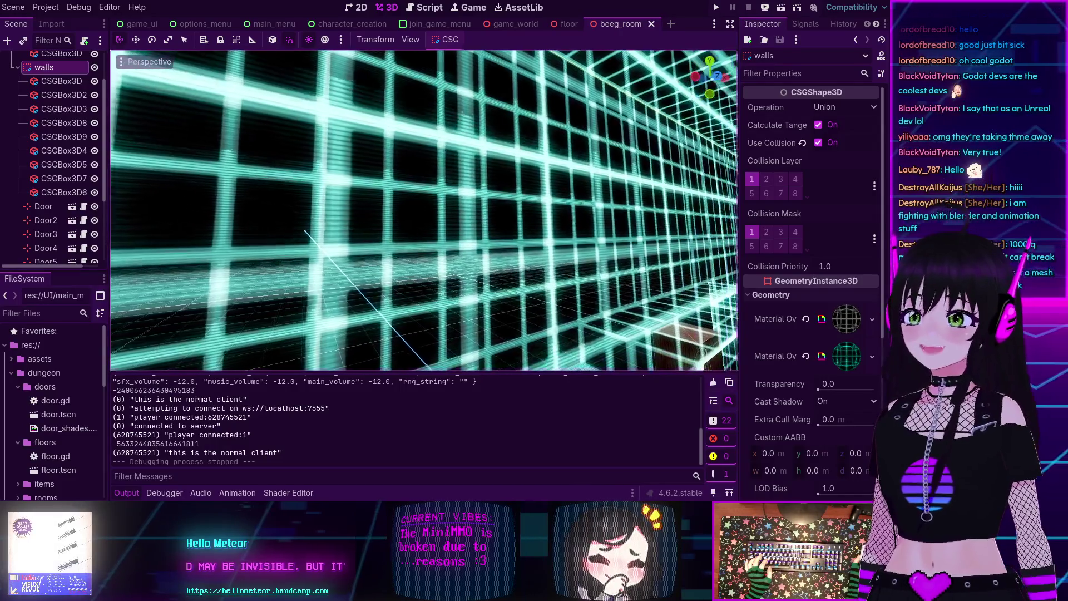
pyautogui.press('e')
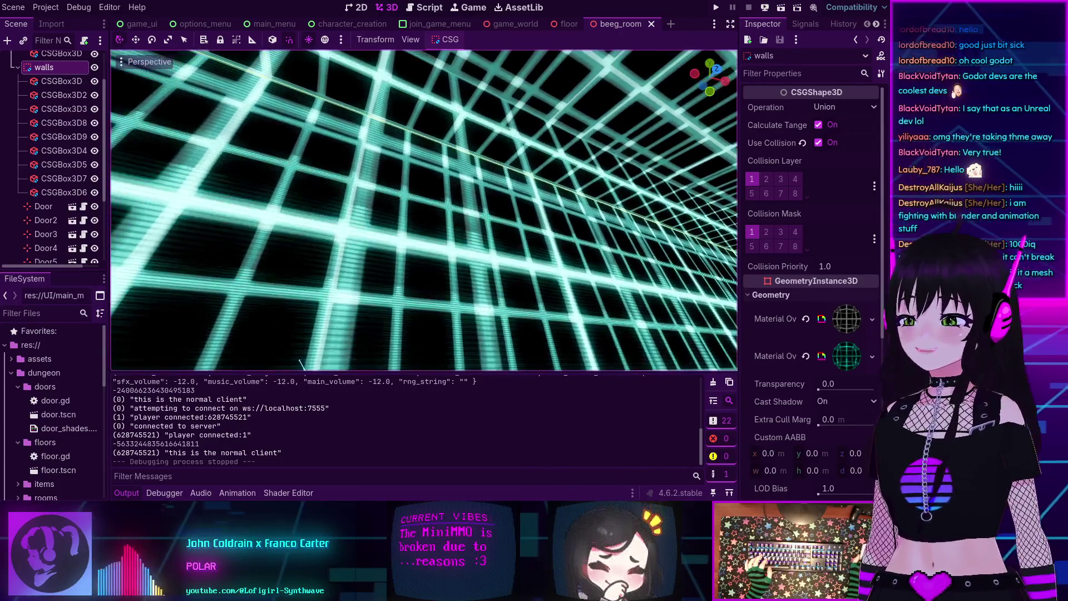
pyautogui.press('w')
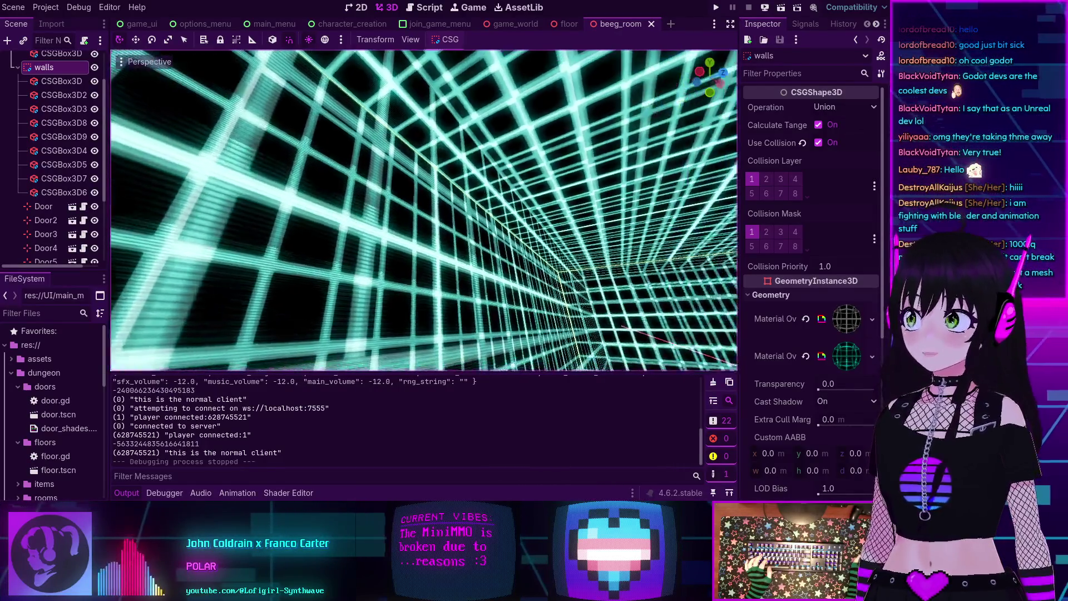
pyautogui.press('s')
pyautogui.press('a')
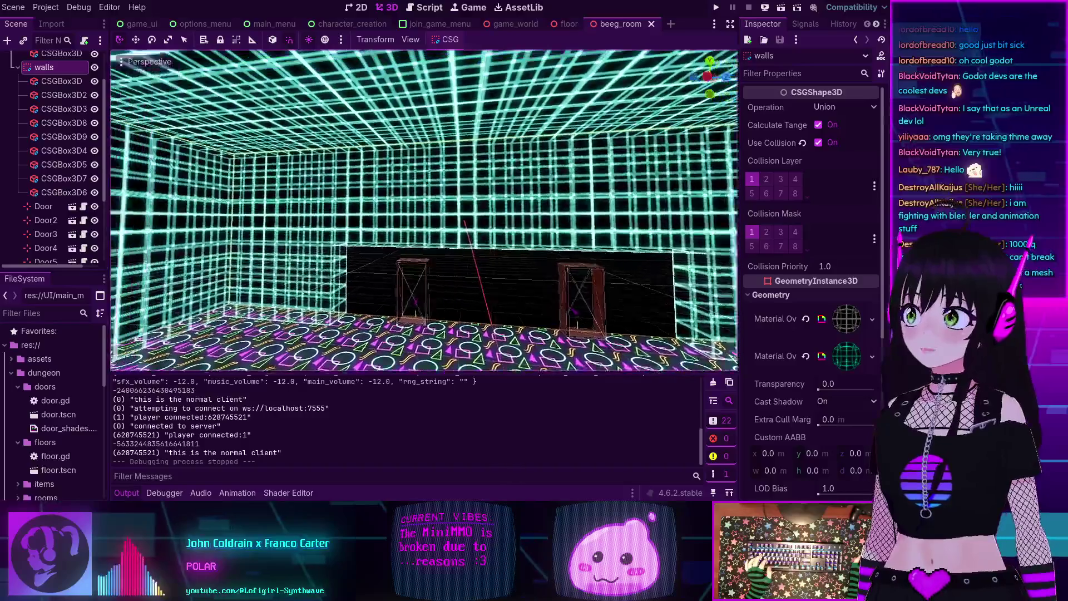
pyautogui.press('a')
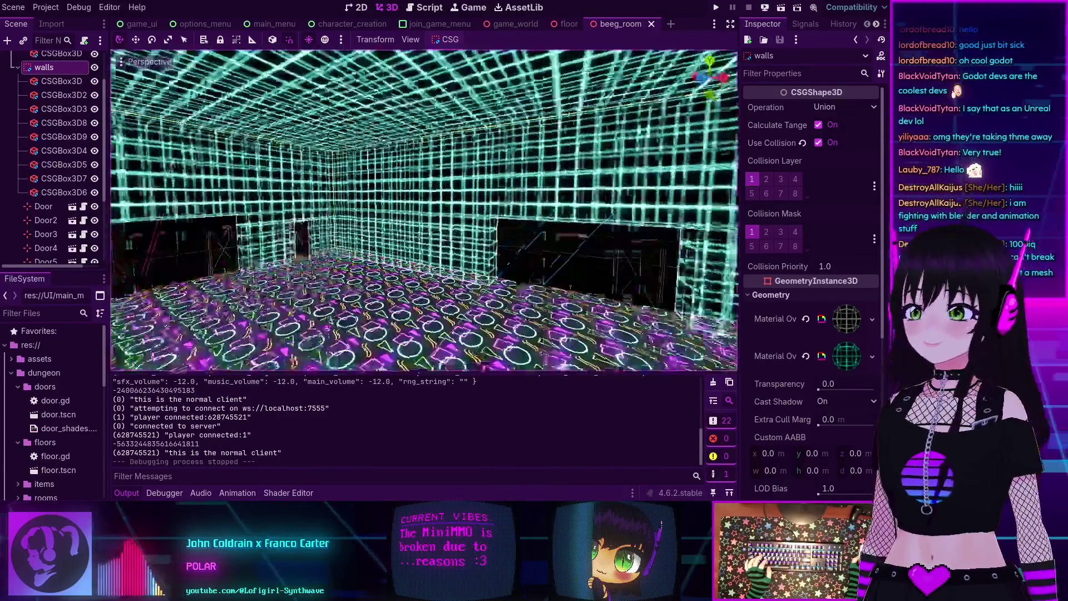
pyautogui.press('s')
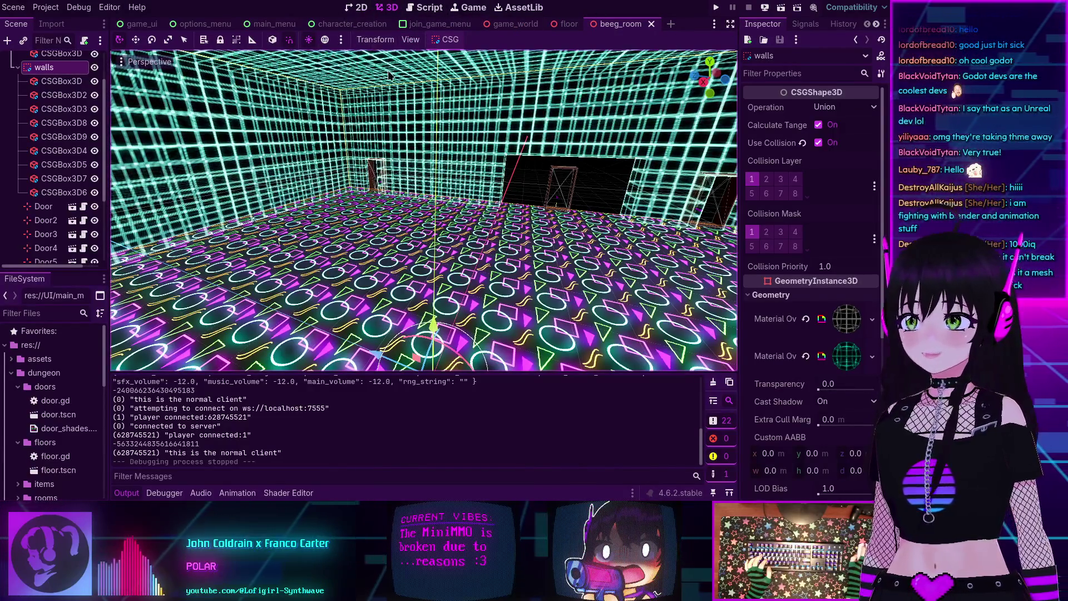
# Step: Launch the headless server with F5, restart it, then run the MiniMMO client
pyautogui.press('F5')
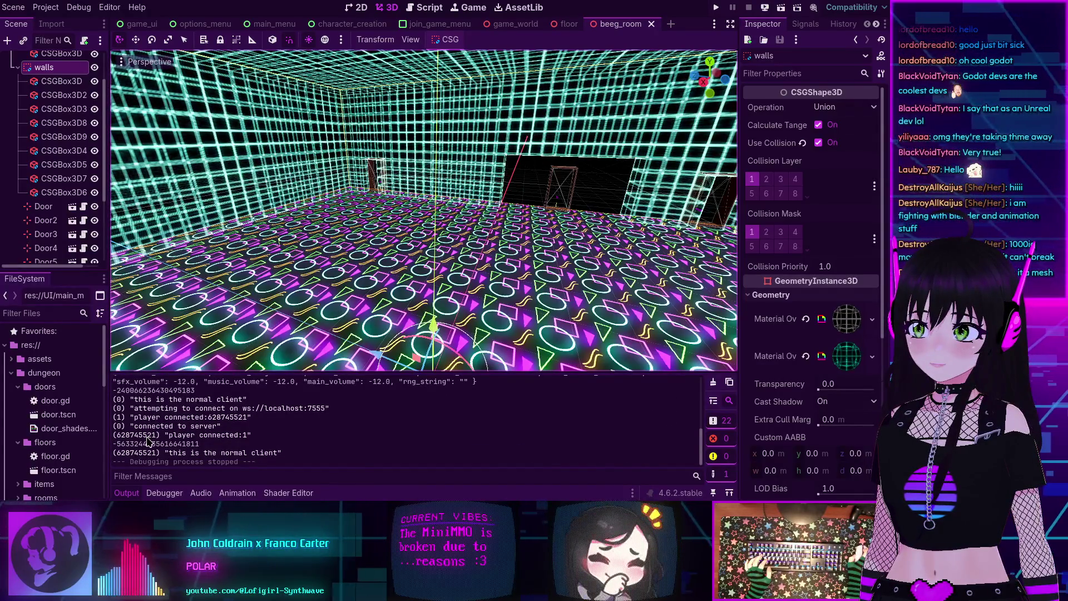
pyautogui.press('F5')
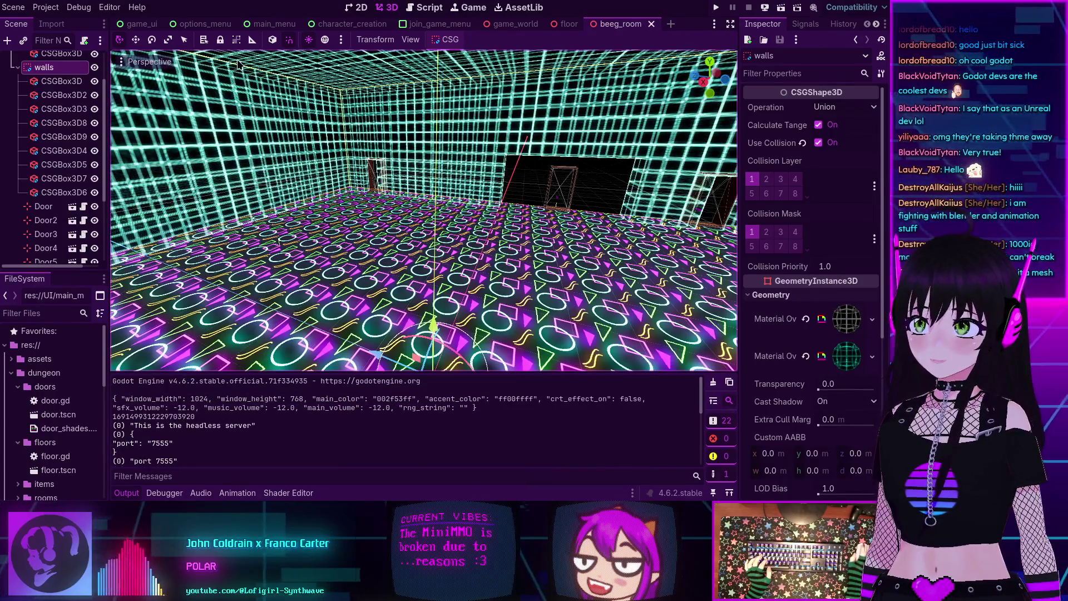
pyautogui.click(717, 7)
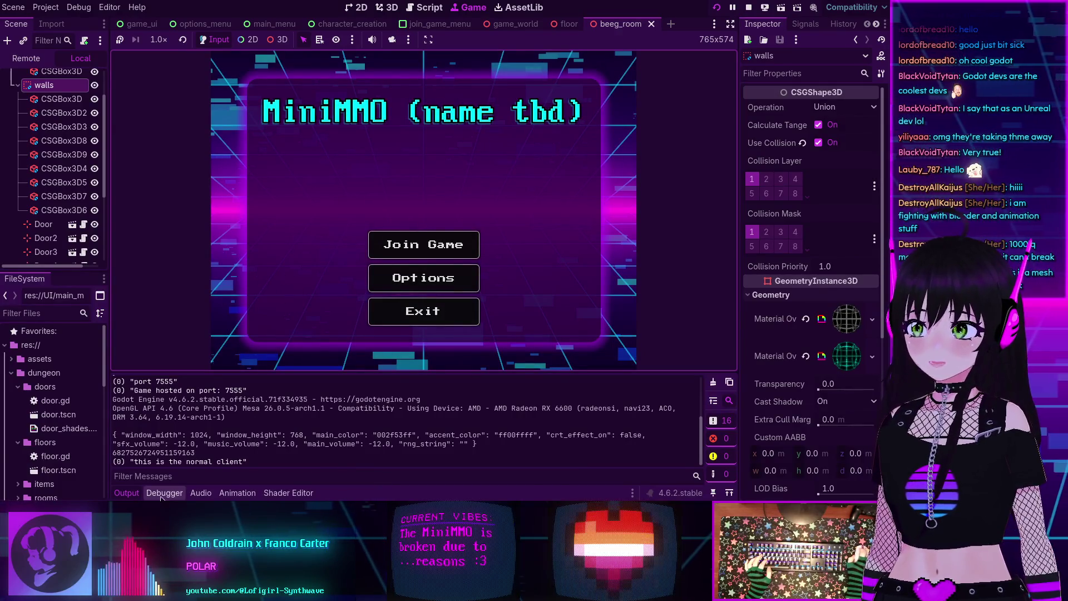
# Step: In Session 2's Remote tree, expand GameWorld > Dungeon > SubViewport > Floor, then stop with F8
pyautogui.click(181, 337)
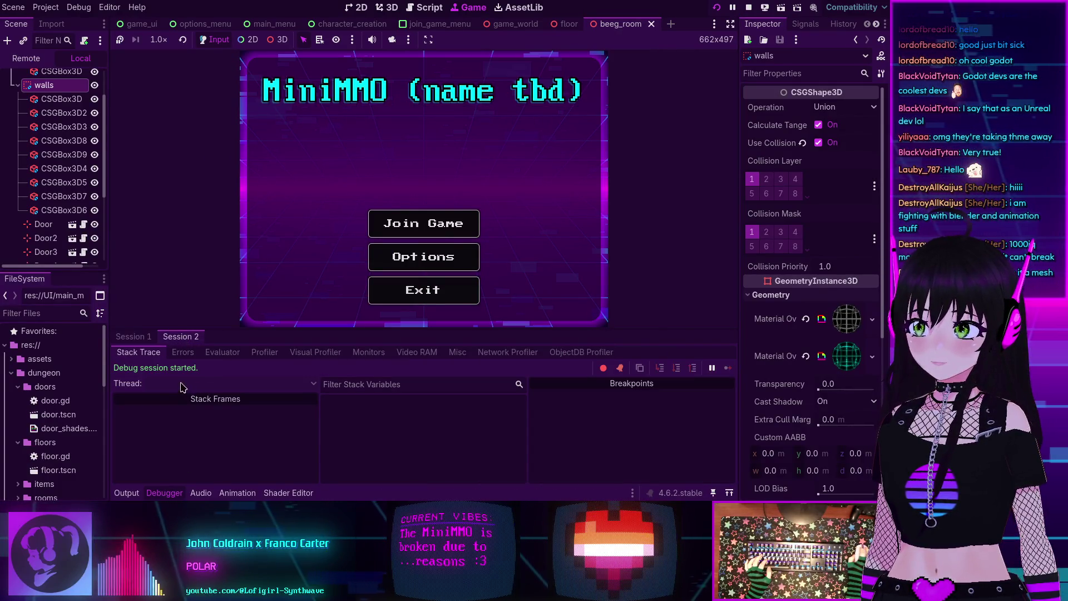
pyautogui.click(26, 59)
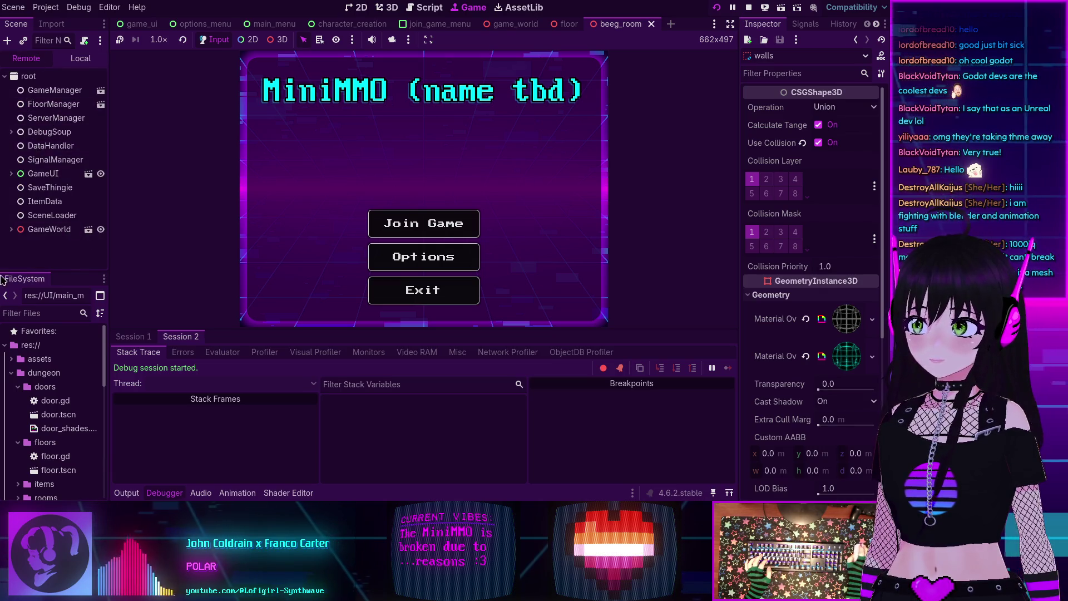
pyautogui.click(11, 229)
pyautogui.click(18, 243)
pyautogui.click(25, 257)
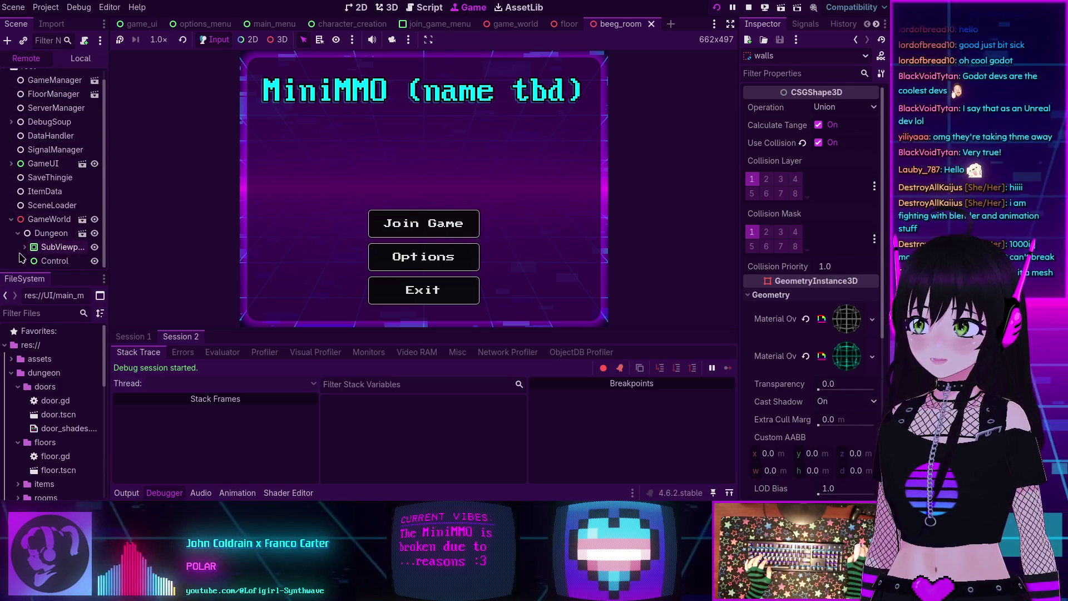
pyautogui.scroll(-1, 23, 254)
pyautogui.click(31, 247)
pyautogui.scroll(-2, 43, 259)
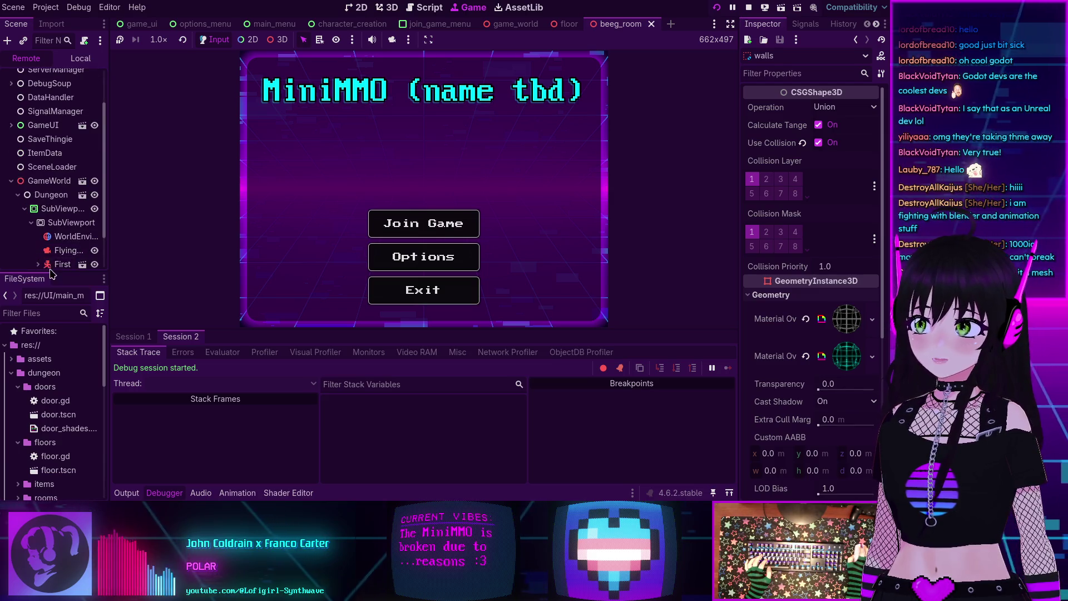
pyautogui.scroll(-1, 39, 261)
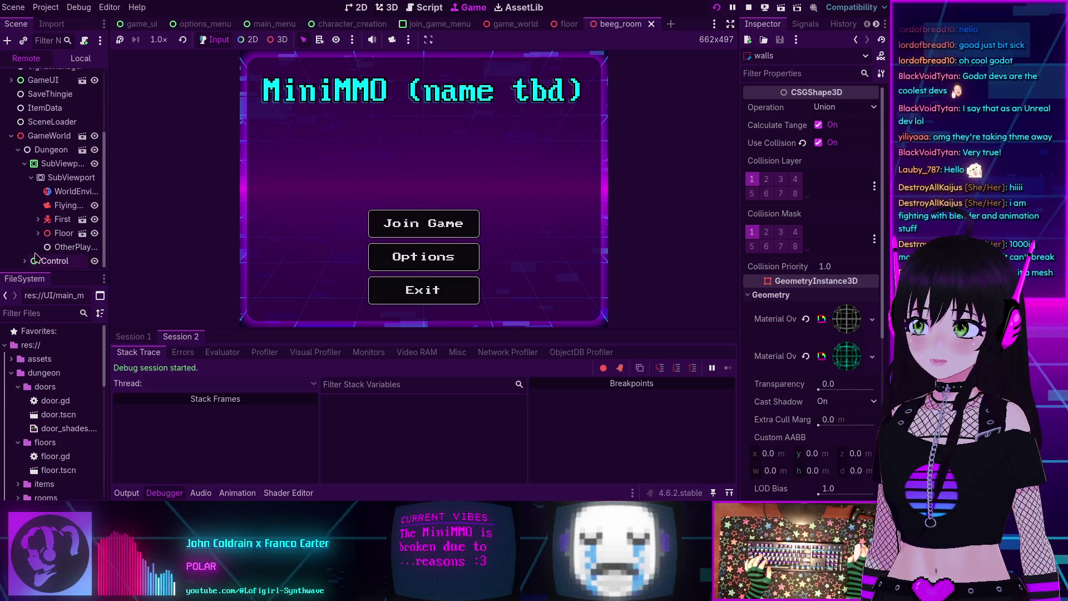
pyautogui.click(38, 264)
pyautogui.scroll(-6, 40, 245)
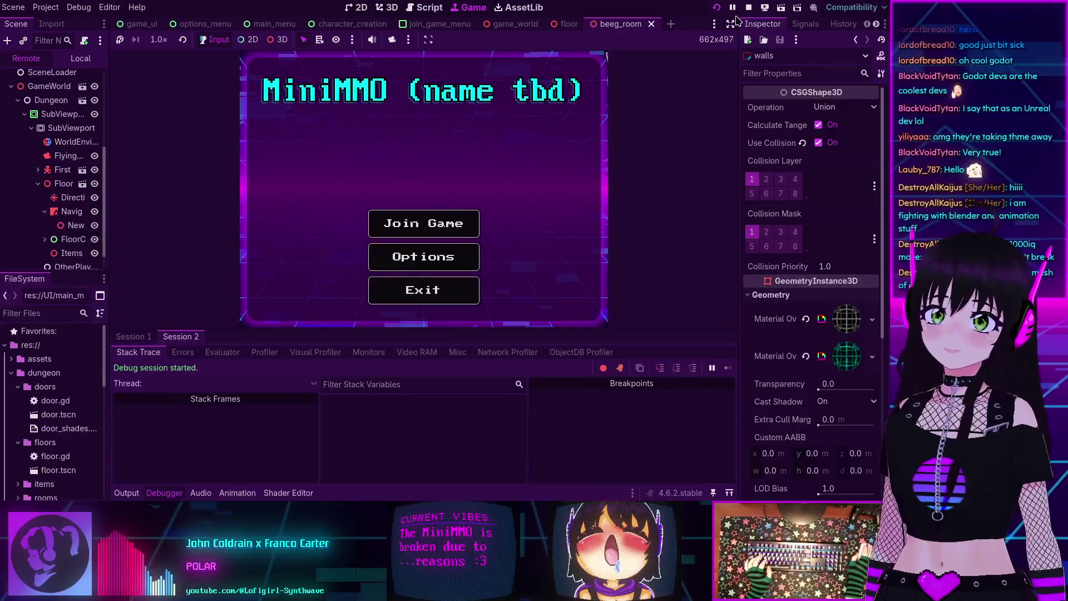
pyautogui.press('F8')
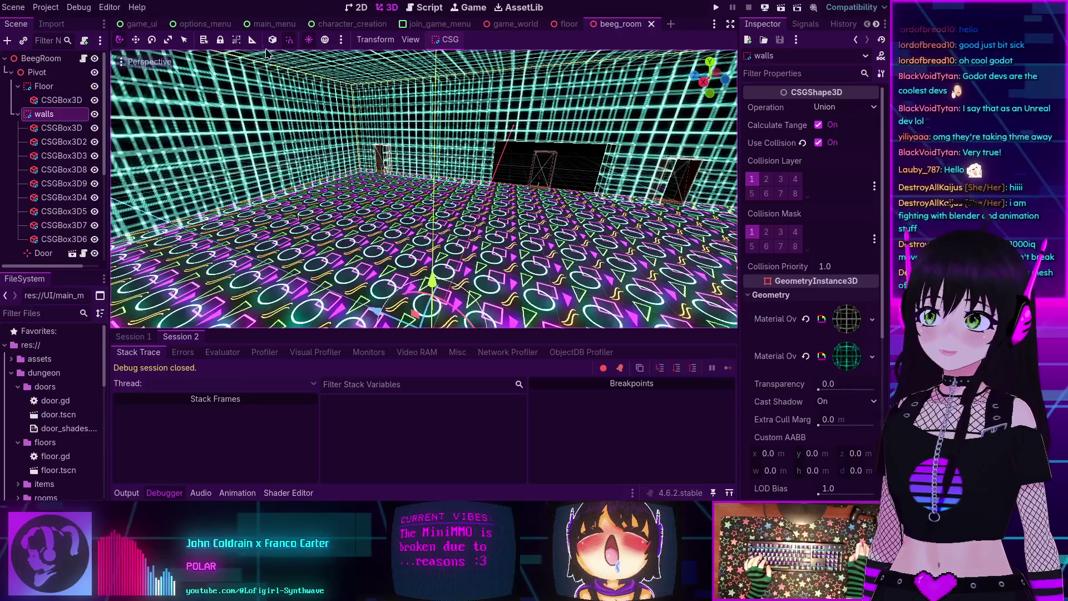
pyautogui.moveTo(356, 31)
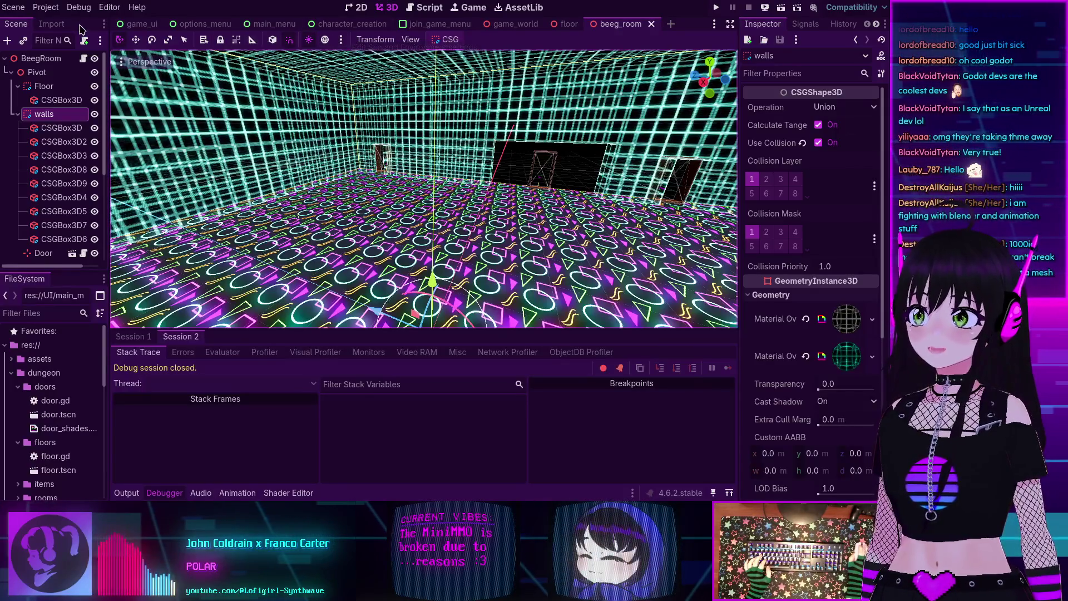
pyautogui.click(46, 7)
pyautogui.click(66, 23)
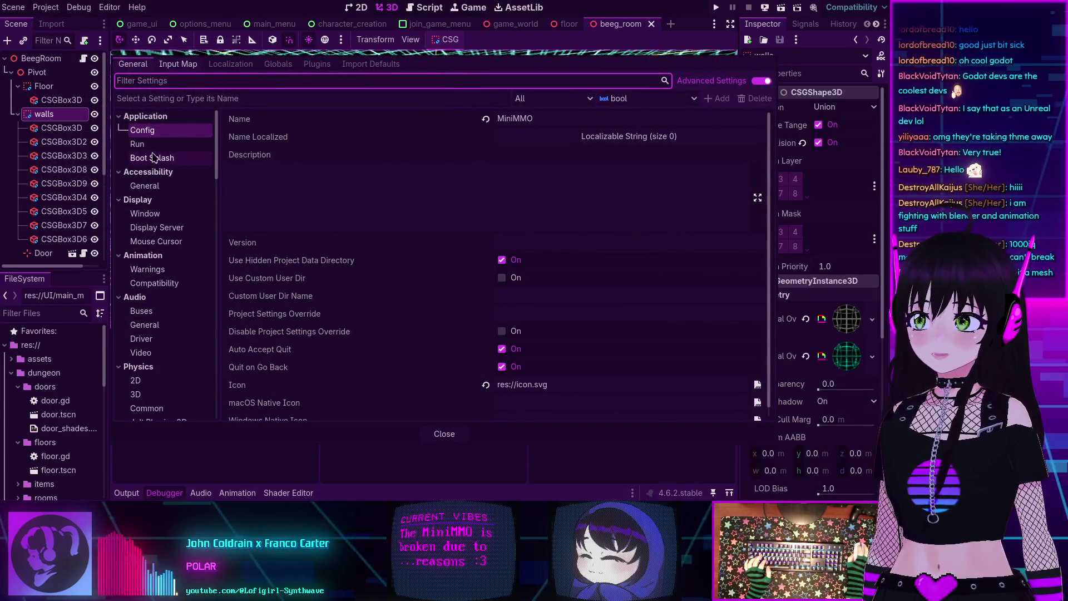
pyautogui.click(164, 214)
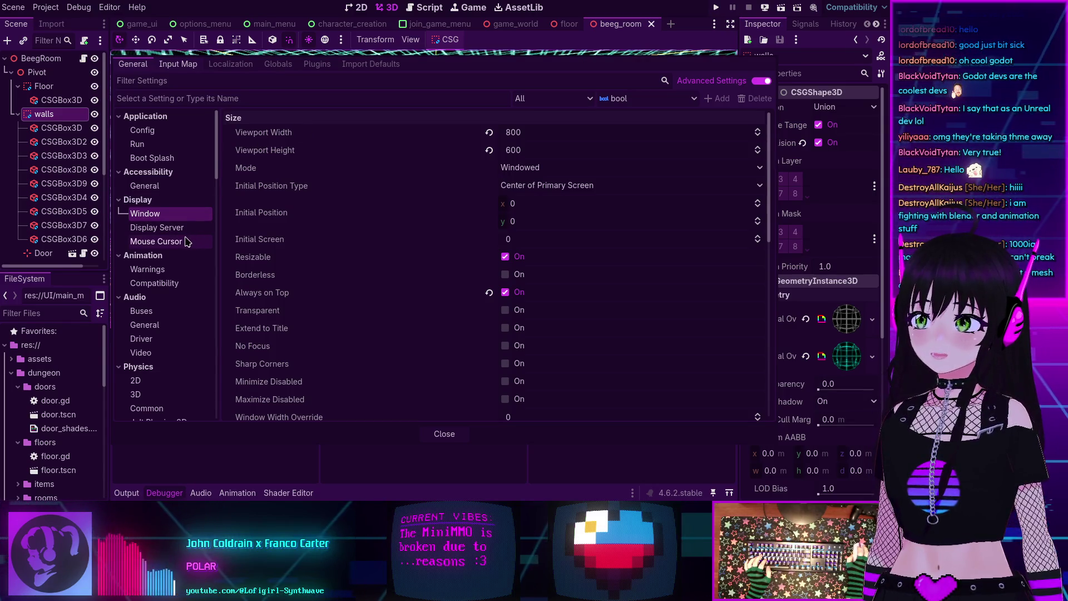
pyautogui.click(161, 144)
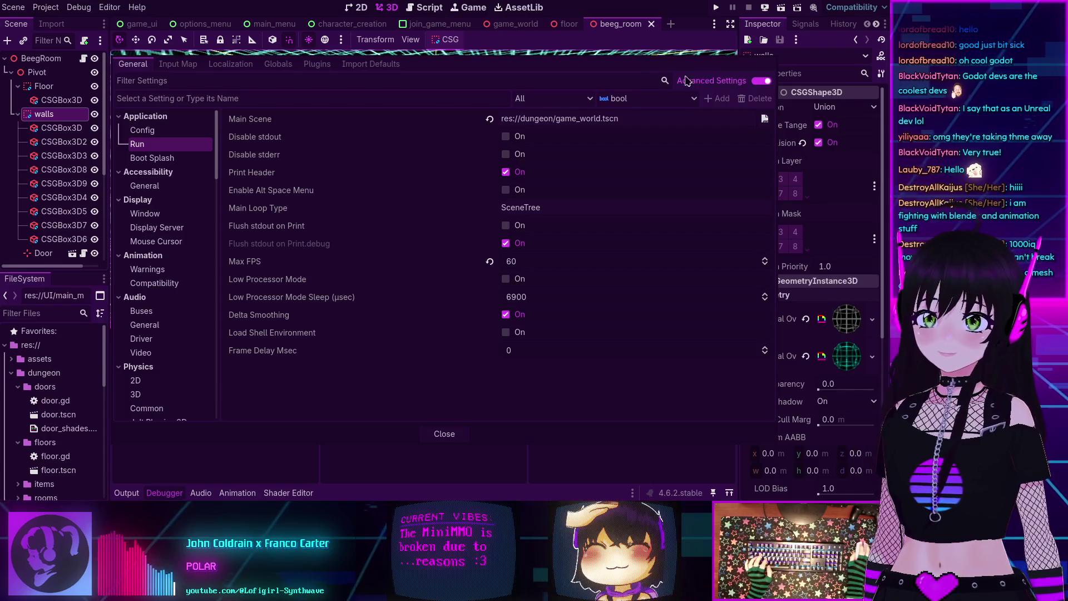
pyautogui.click(445, 434)
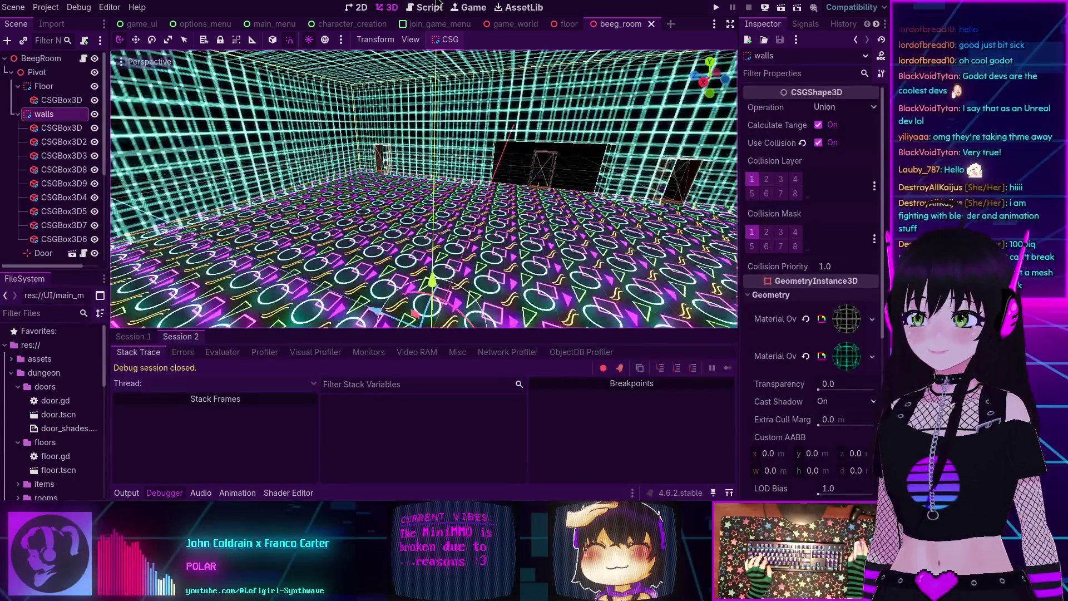
# Step: Open game_world.gd in the script editor and collapse the debugger for more code room
pyautogui.hotkey('ctrl', 'F3')
pyautogui.click(154, 191)
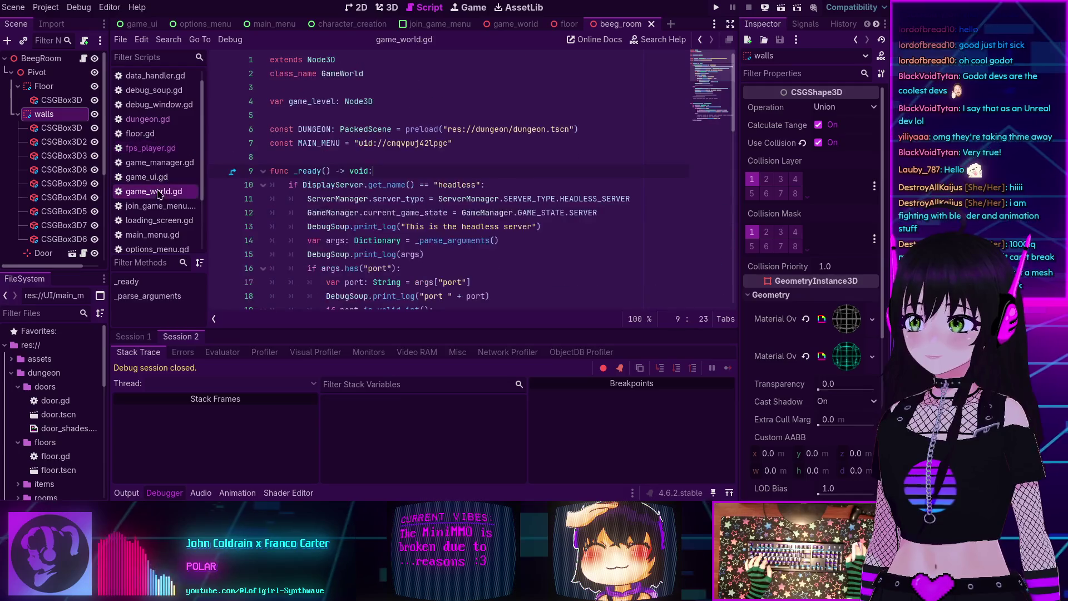
pyautogui.scroll(-3, 346, 173)
pyautogui.scroll(1, 345, 142)
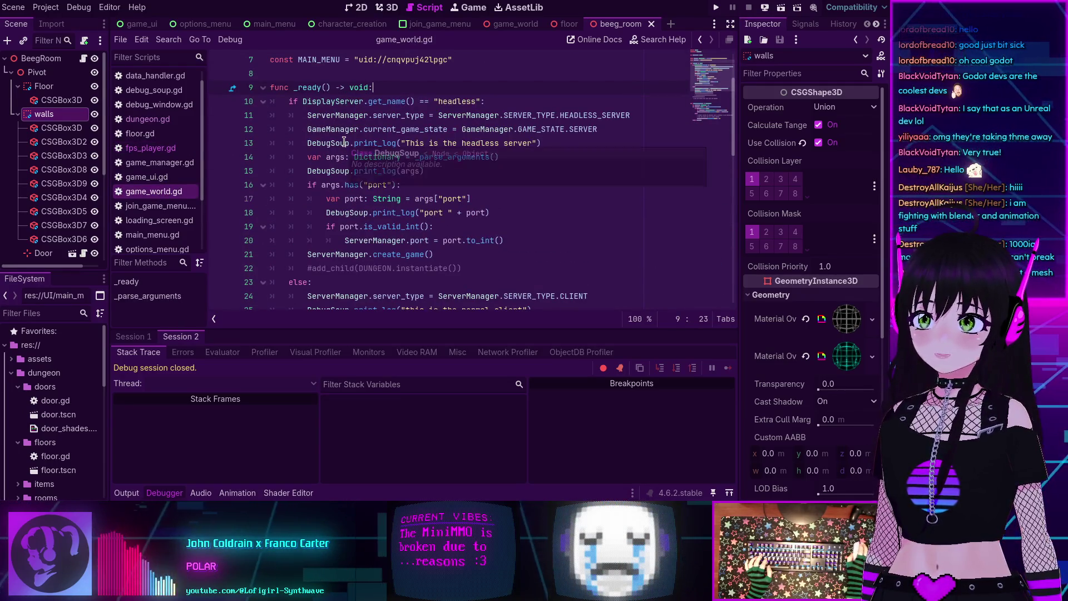
pyautogui.click(164, 493)
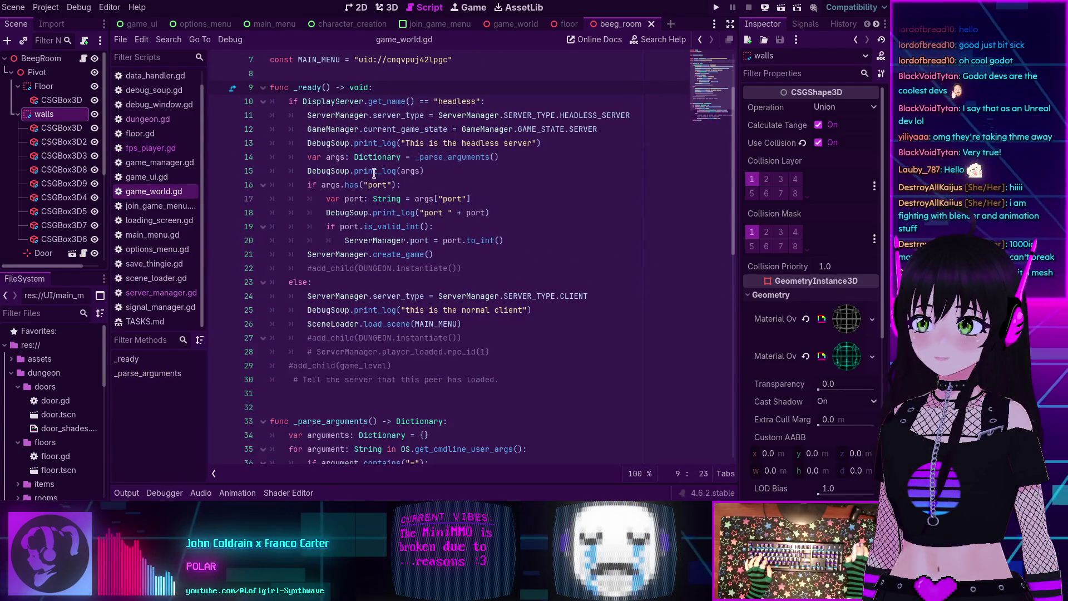
pyautogui.scroll(2, 377, 165)
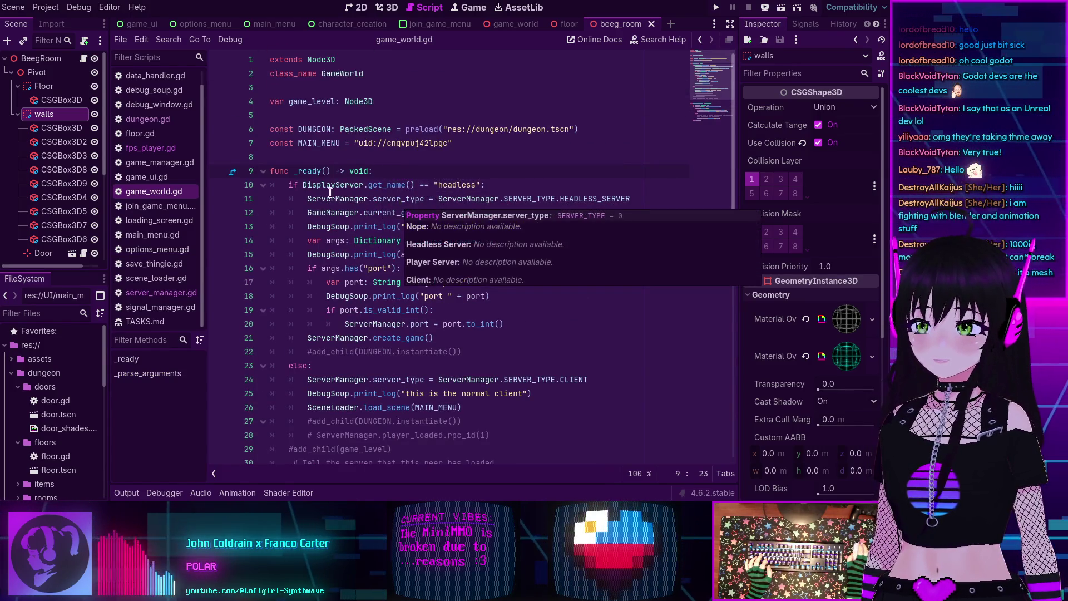
pyautogui.moveTo(360, 185)
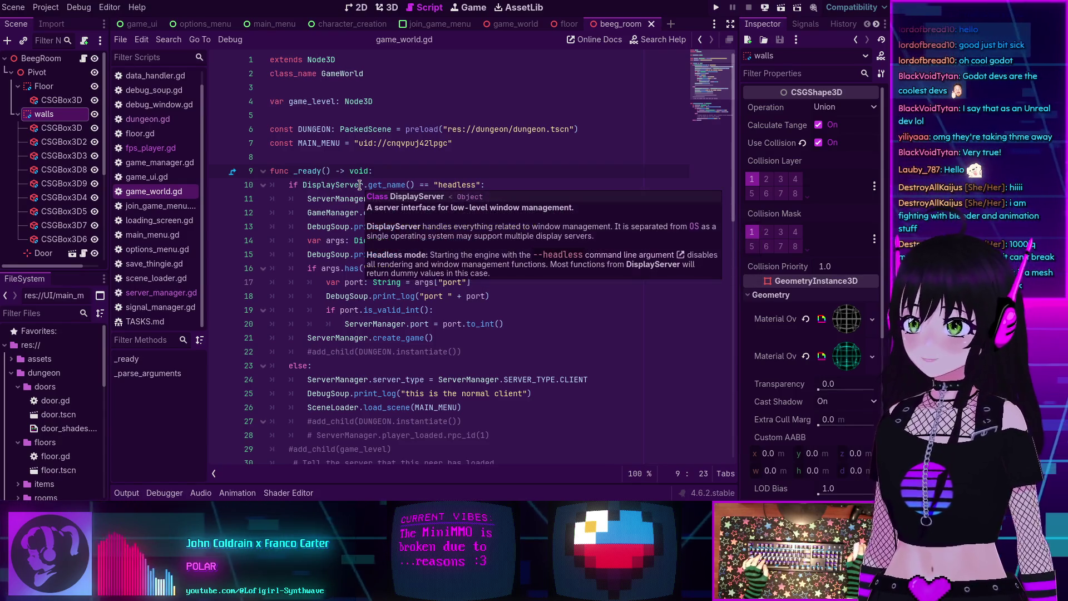
pyautogui.scroll(-1, 378, 120)
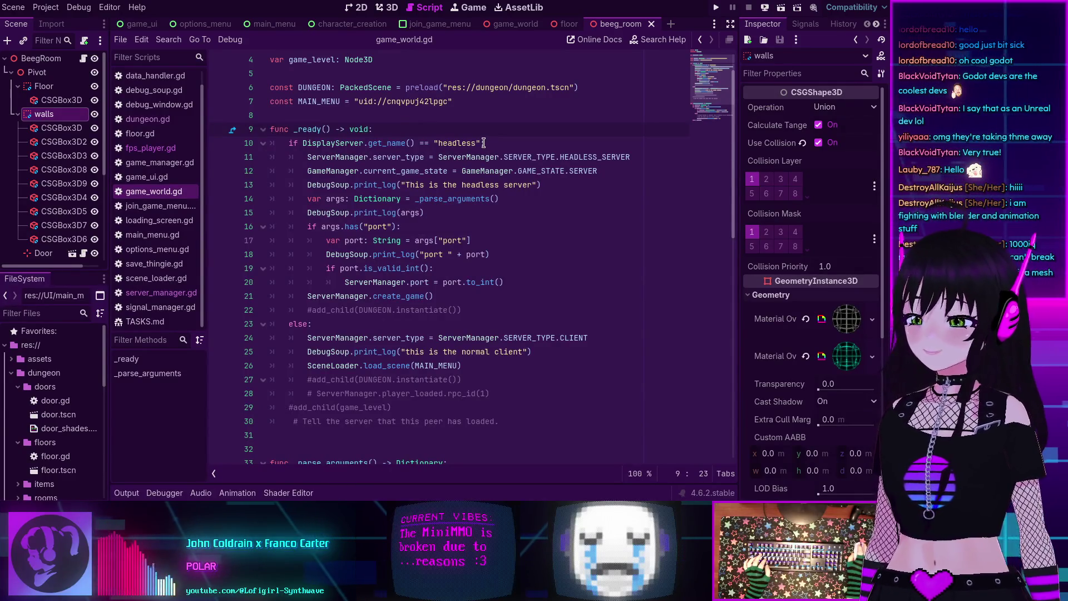
# Step: Uncomment add_child(DUNGEON.instantiate()) on line 22 with Ctrl+K and run the project again
pyautogui.moveTo(289, 143)
pyautogui.mouseDown()
pyautogui.moveTo(557, 178)
pyautogui.moveTo(490, 261)
pyautogui.moveTo(497, 301)
pyautogui.mouseUp()
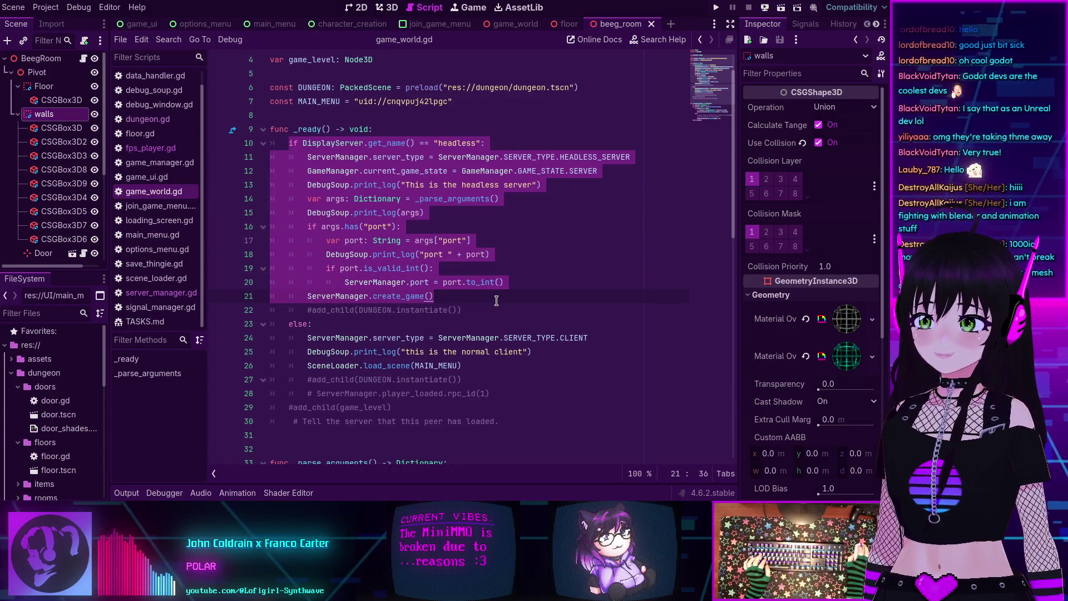
pyautogui.click(311, 312)
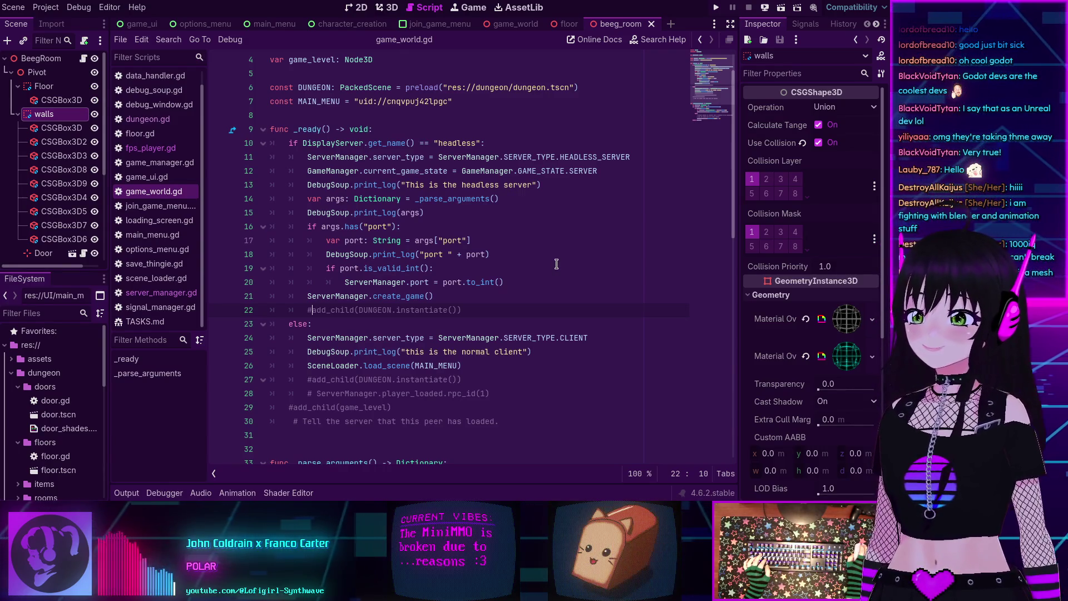
pyautogui.hotkey('ctrl', 'k')
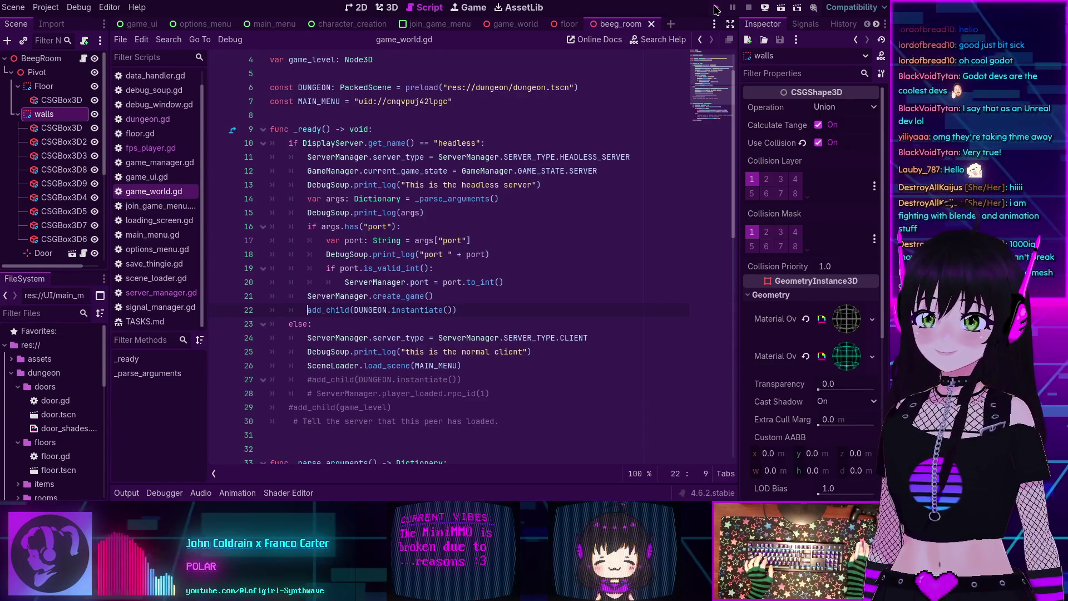
pyautogui.click(716, 8)
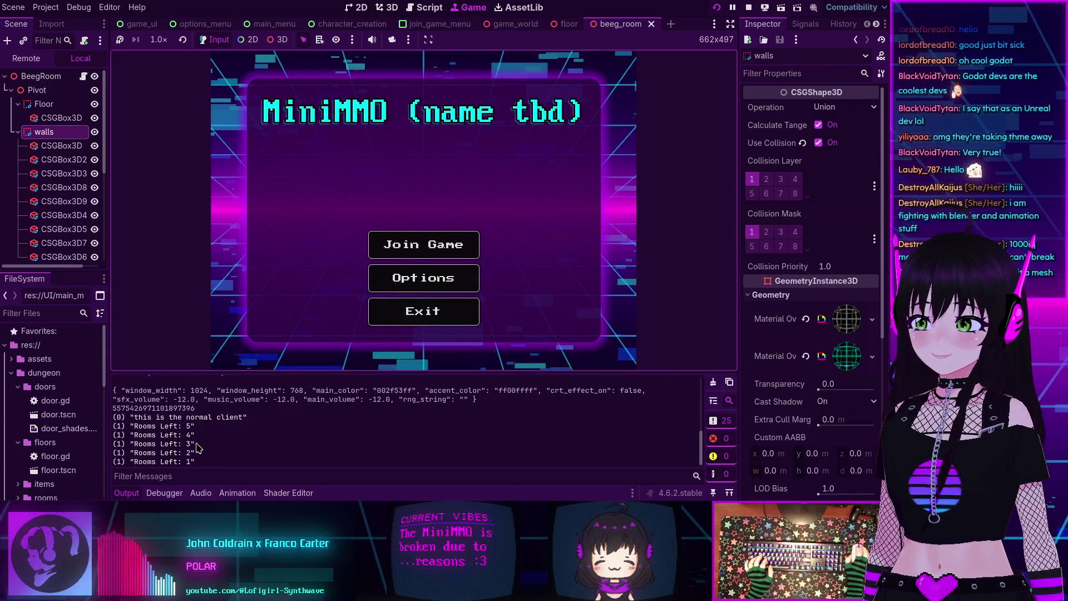
# Step: Open floor.gd at line 413 from a floor.gd:413 entry in the debugger's Errors list
pyautogui.click(178, 493)
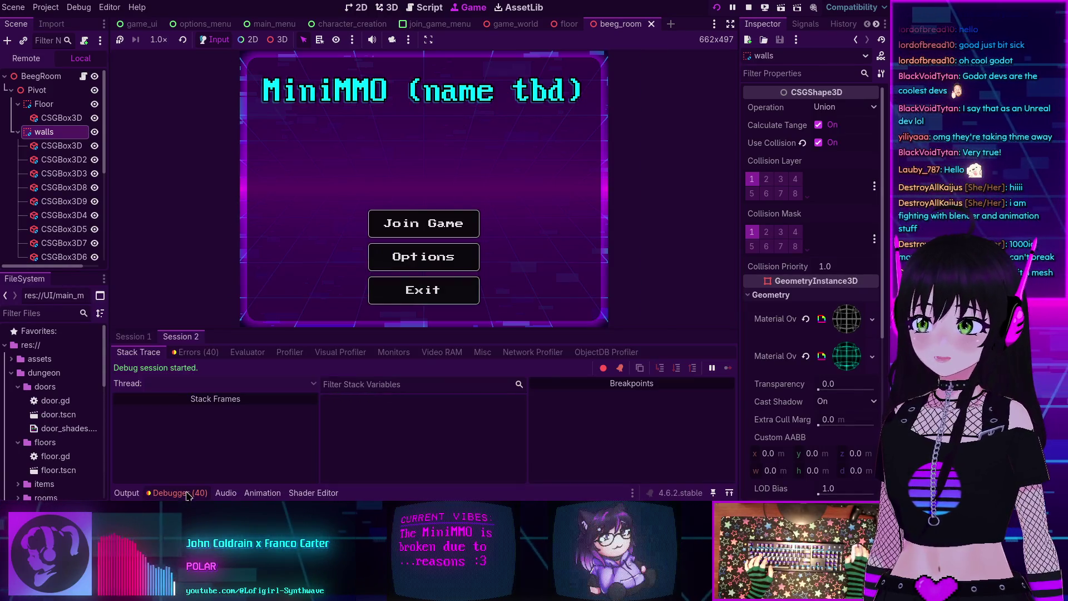
pyautogui.click(195, 352)
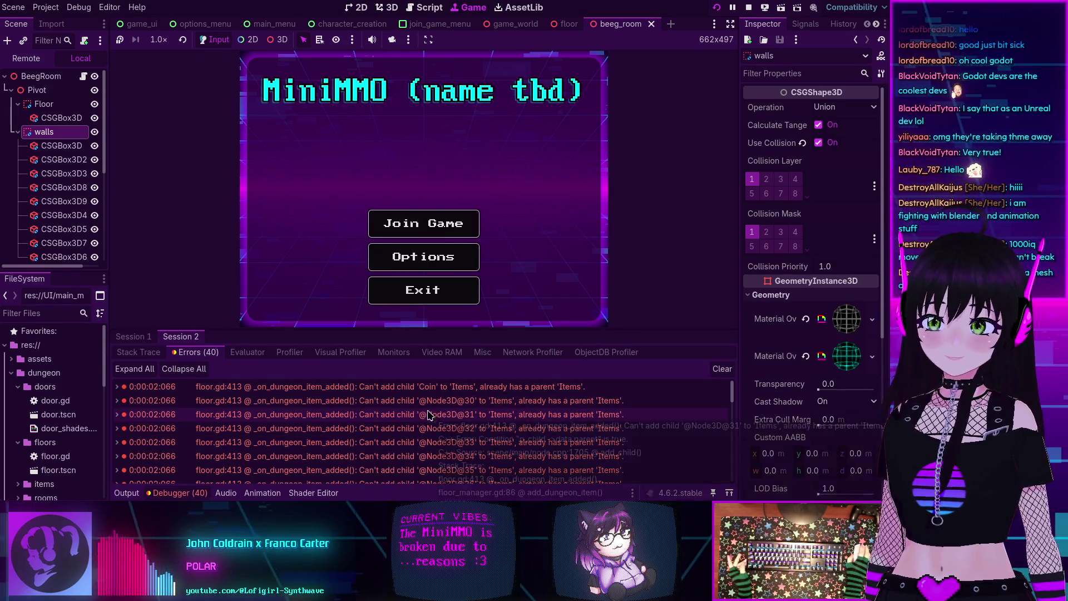
pyautogui.doubleClick(388, 401)
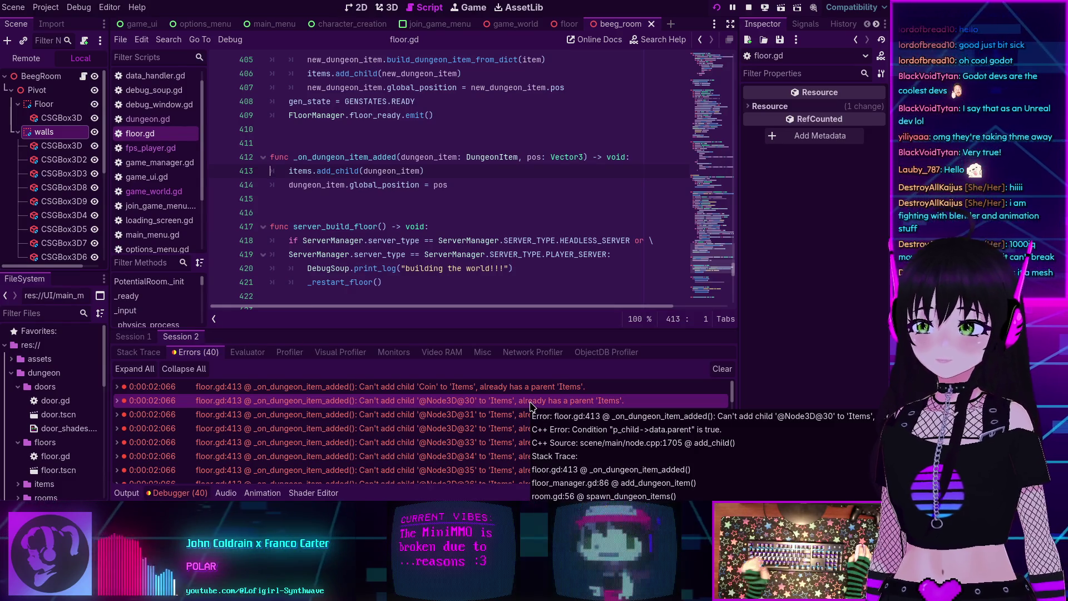
# Step: Switch the Scene dock to the Remote live tree and expand the Items node
pyautogui.scroll(-3, 397, 387)
pyautogui.scroll(-15, 401, 392)
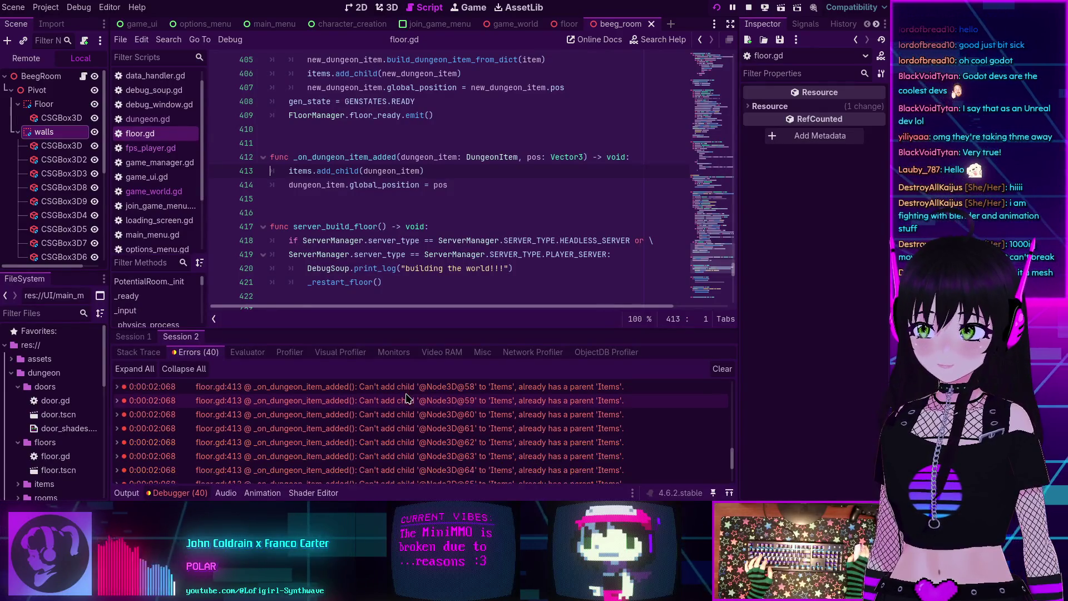
pyautogui.scroll(12, 406, 397)
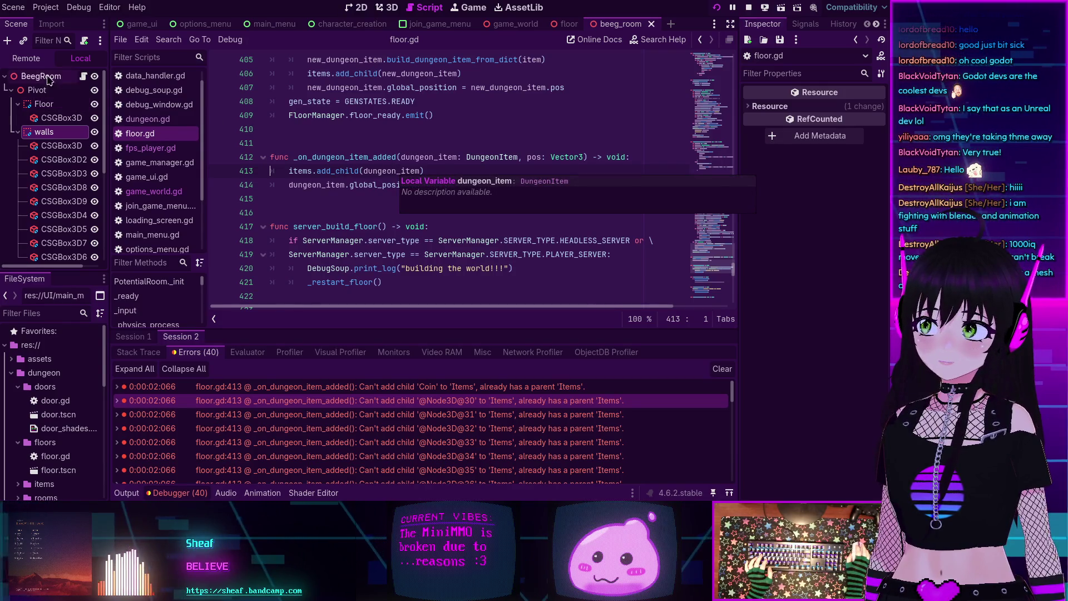
pyautogui.click(26, 58)
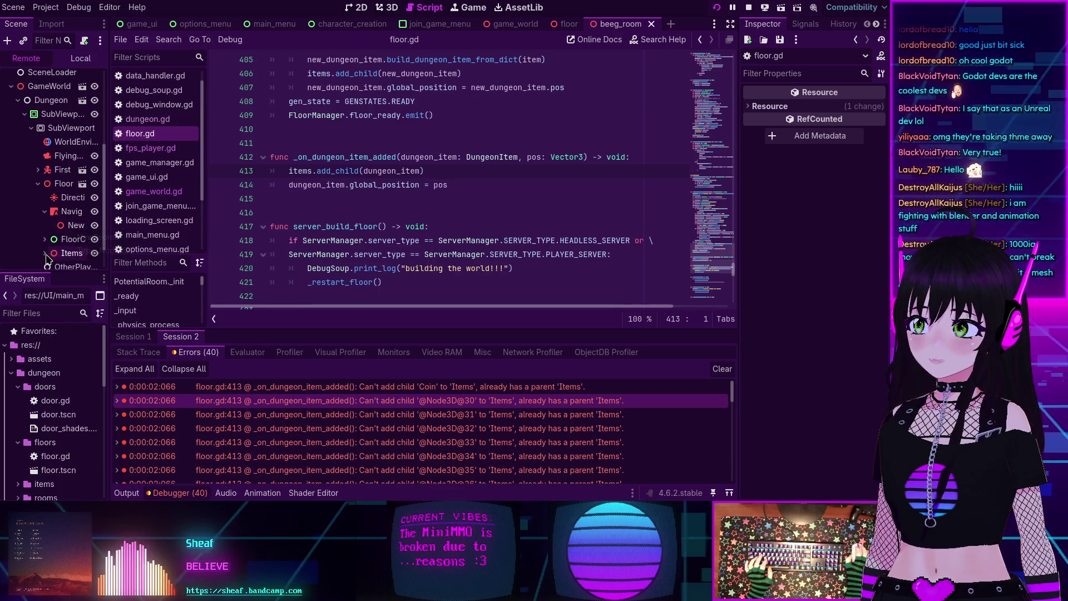
pyautogui.scroll(-2, 50, 225)
pyautogui.click(45, 220)
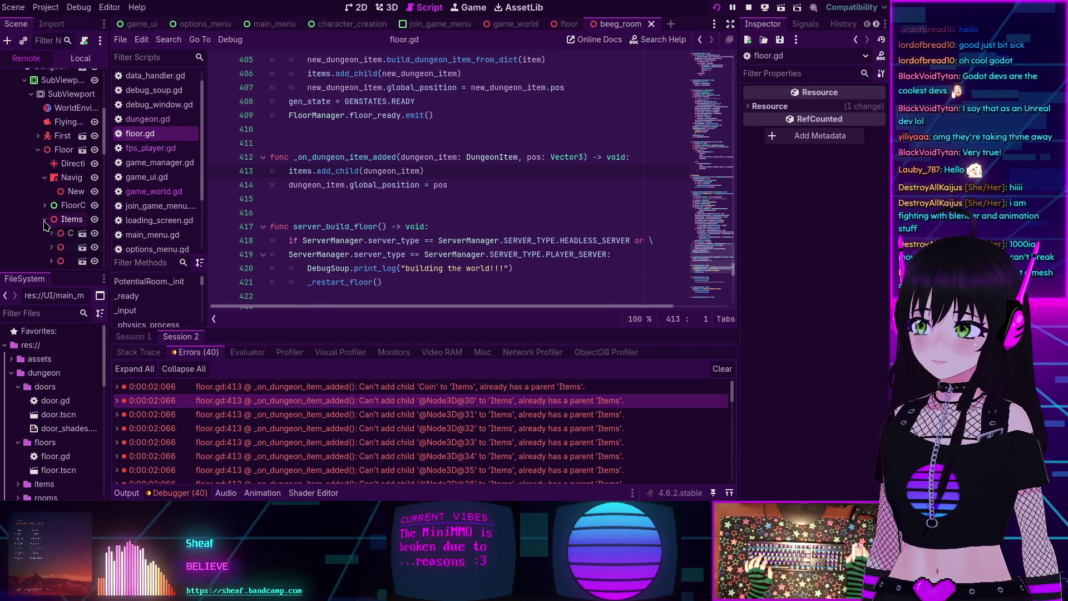
pyautogui.scroll(-5, 56, 228)
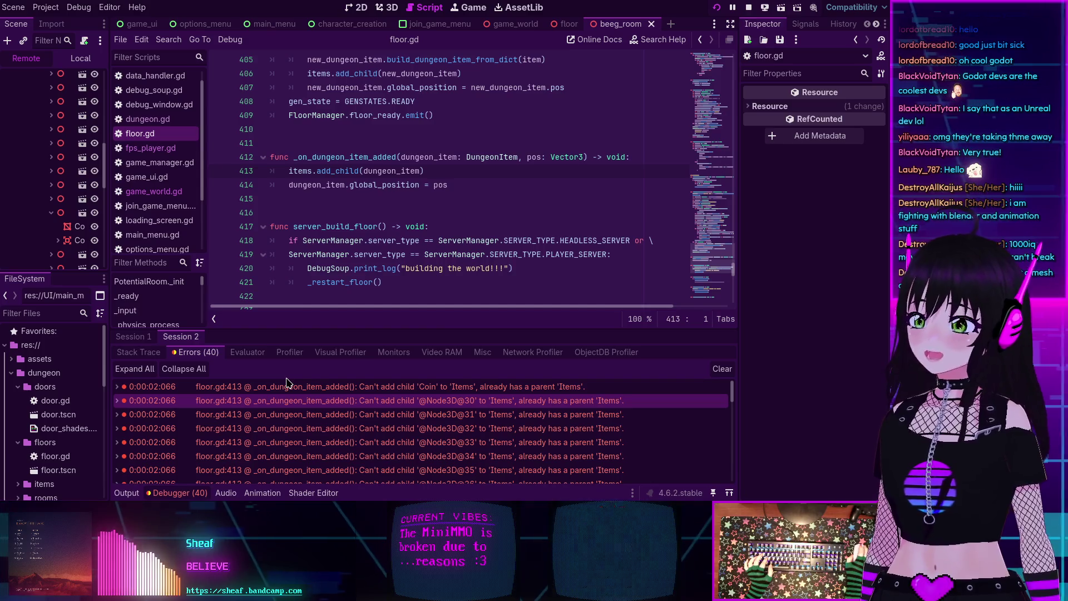
pyautogui.scroll(-2, 298, 409)
pyautogui.scroll(-1, 298, 409)
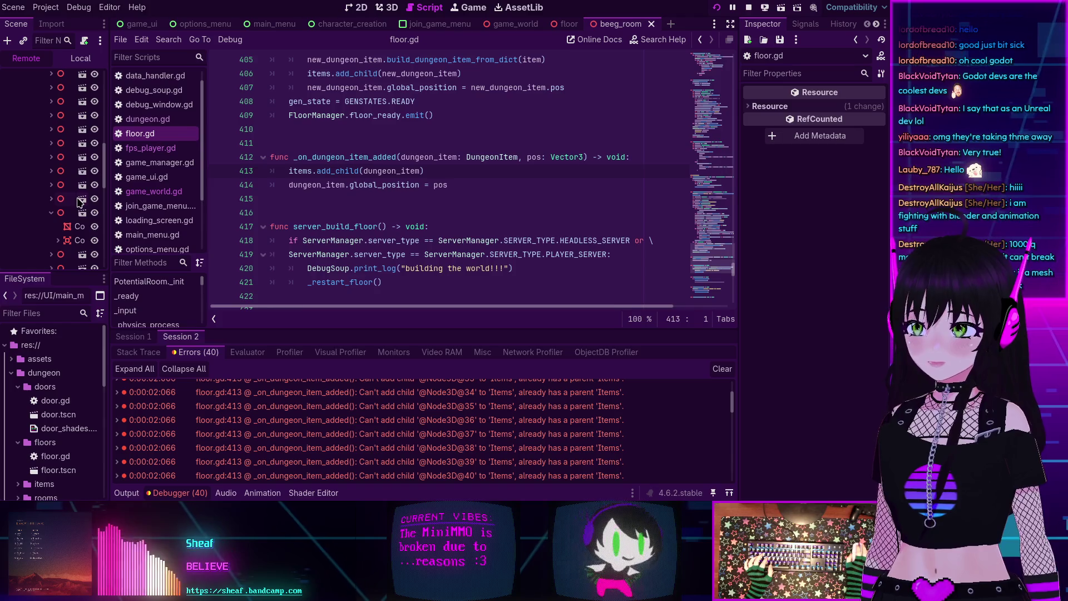
pyautogui.moveTo(76, 196)
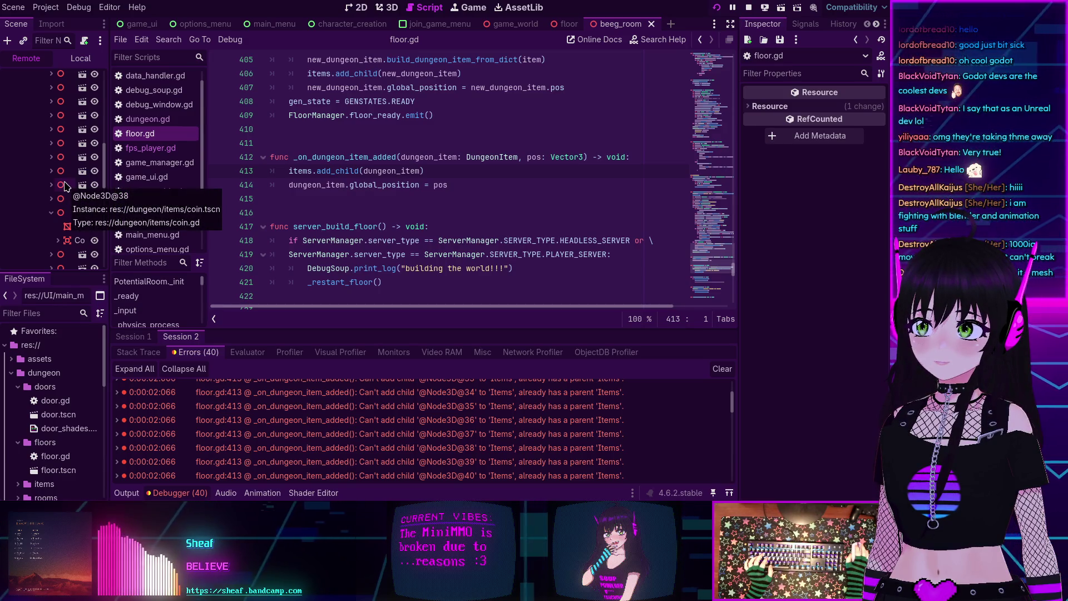
pyautogui.click(61, 213)
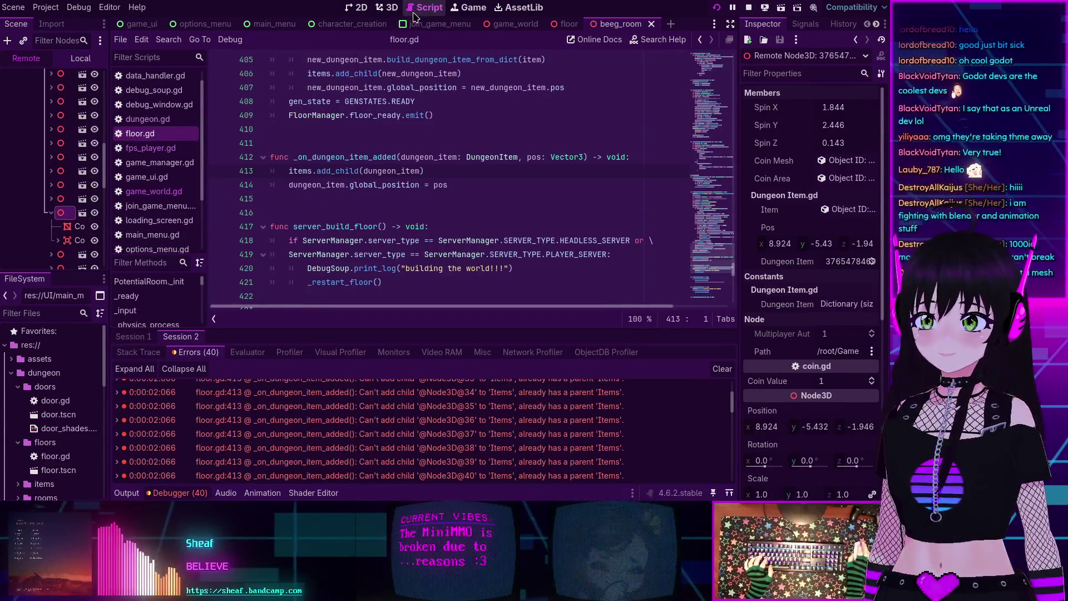
pyautogui.click(473, 7)
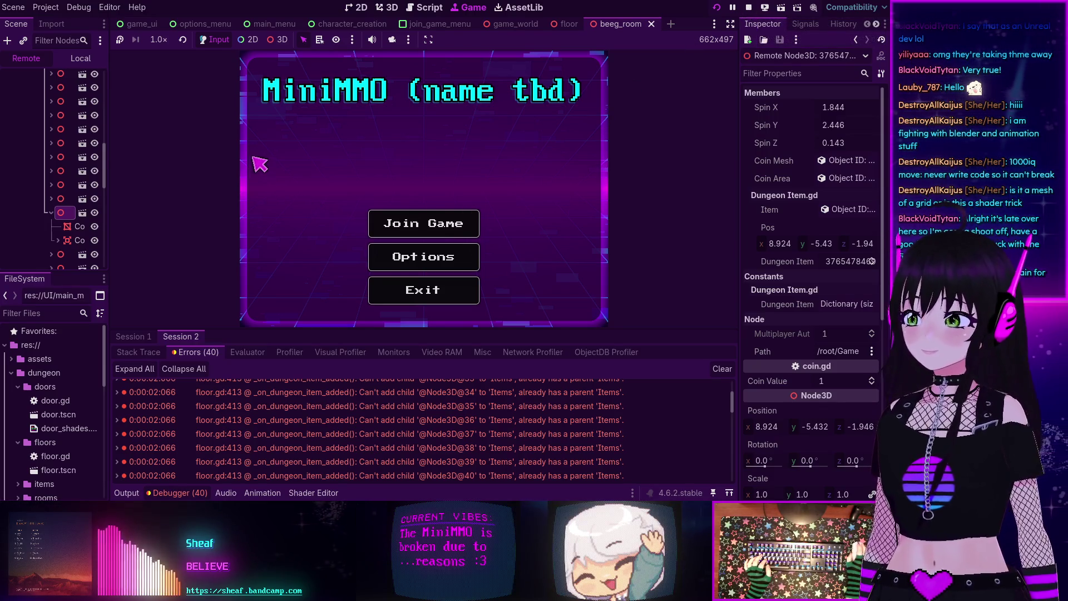
pyautogui.click(425, 231)
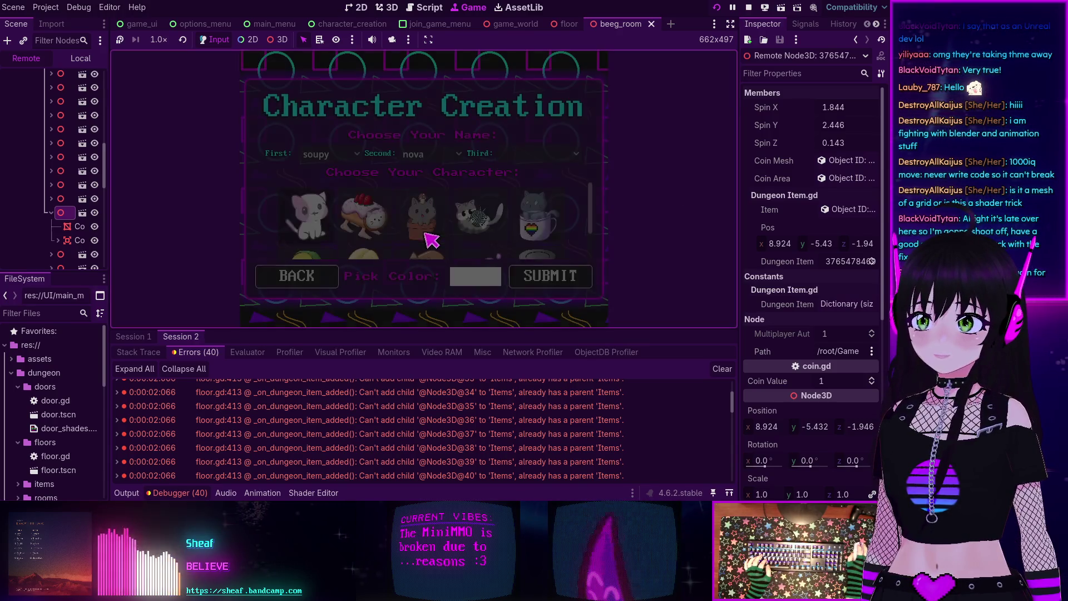
pyautogui.click(293, 417)
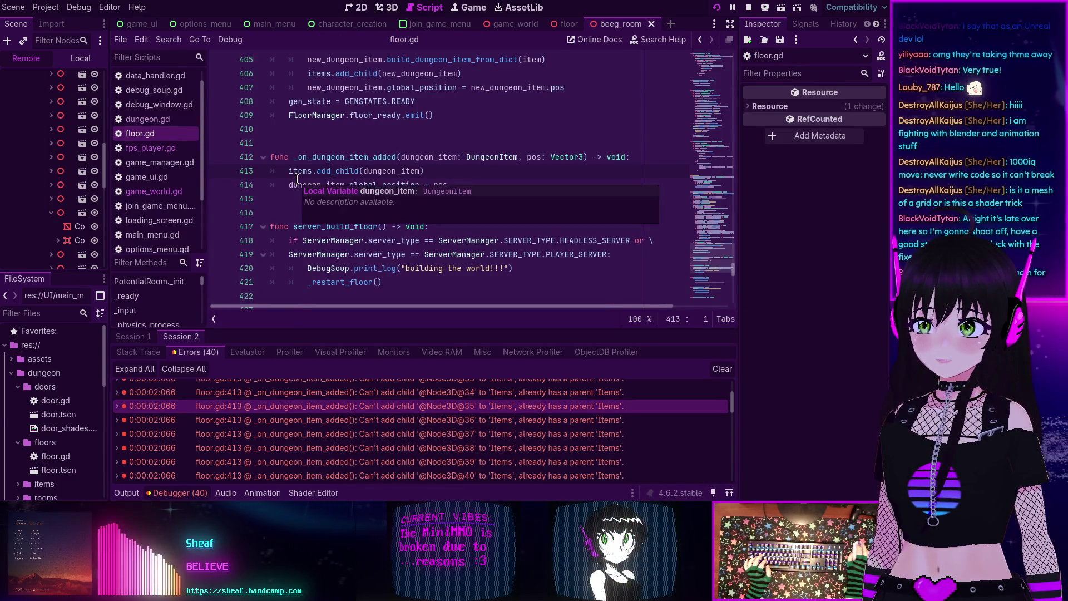
pyautogui.scroll(3, 50, 159)
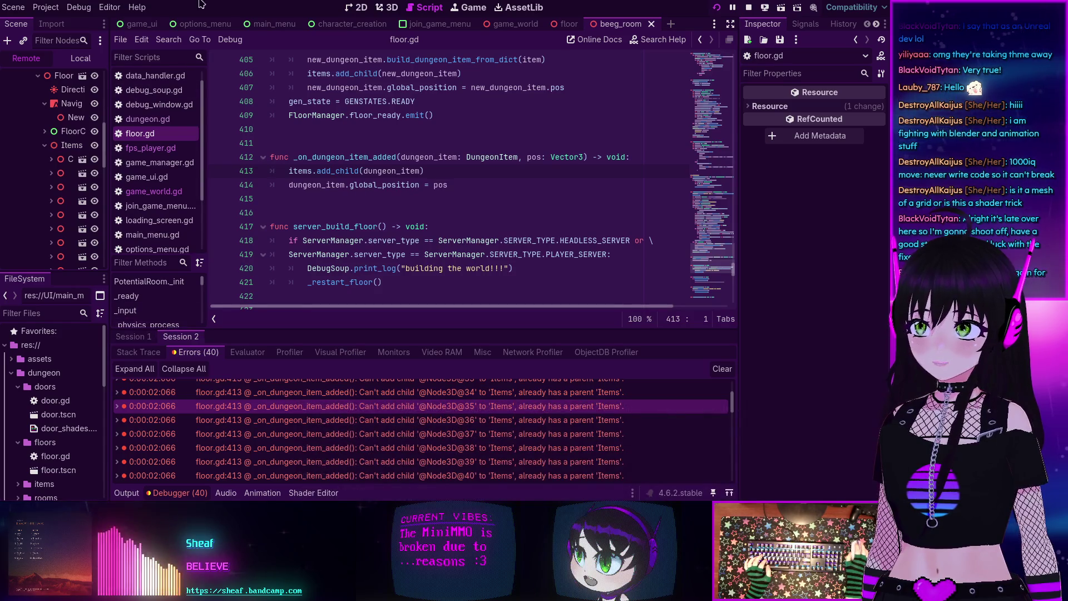
pyautogui.click(72, 11)
pyautogui.click(111, 190)
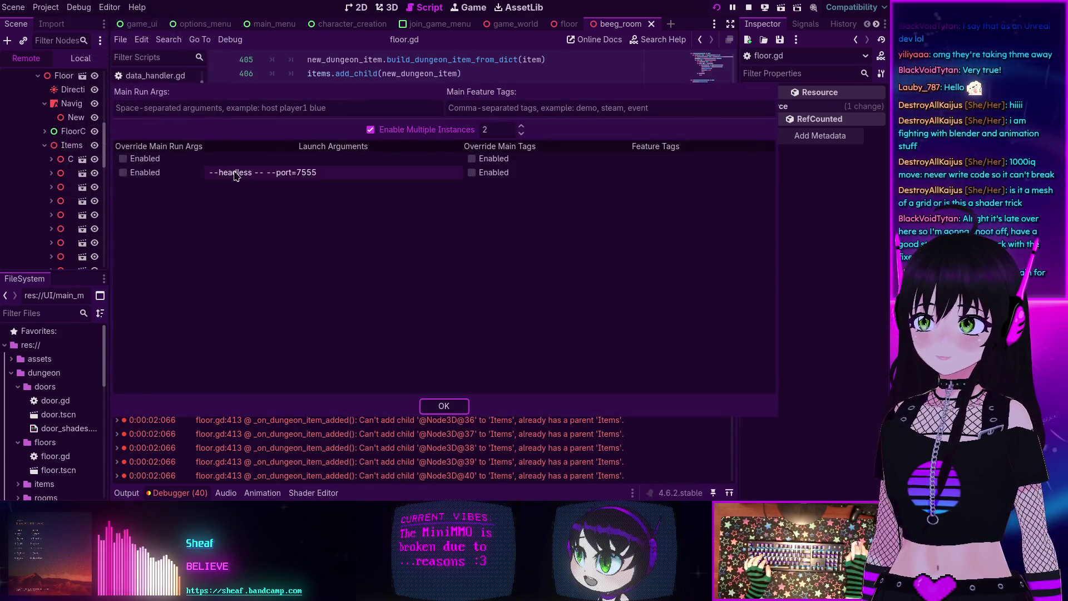
pyautogui.click(443, 405)
pyautogui.click(133, 336)
pyautogui.click(179, 337)
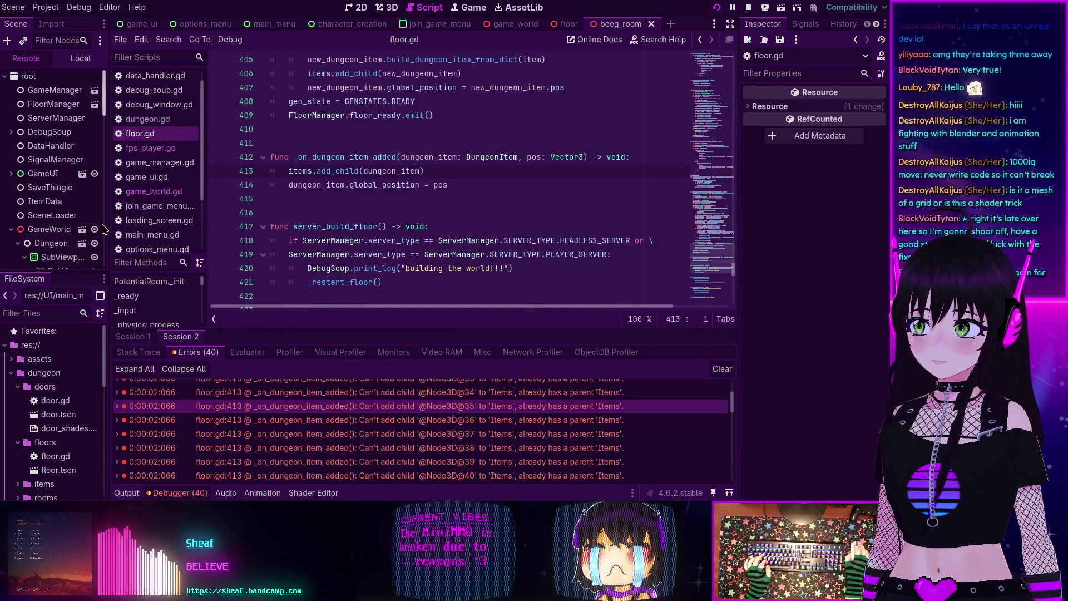
# Step: Join the localhost server on port 7555, then open floor.gd line 413 from an error
pyautogui.click(474, 8)
pyautogui.click(550, 275)
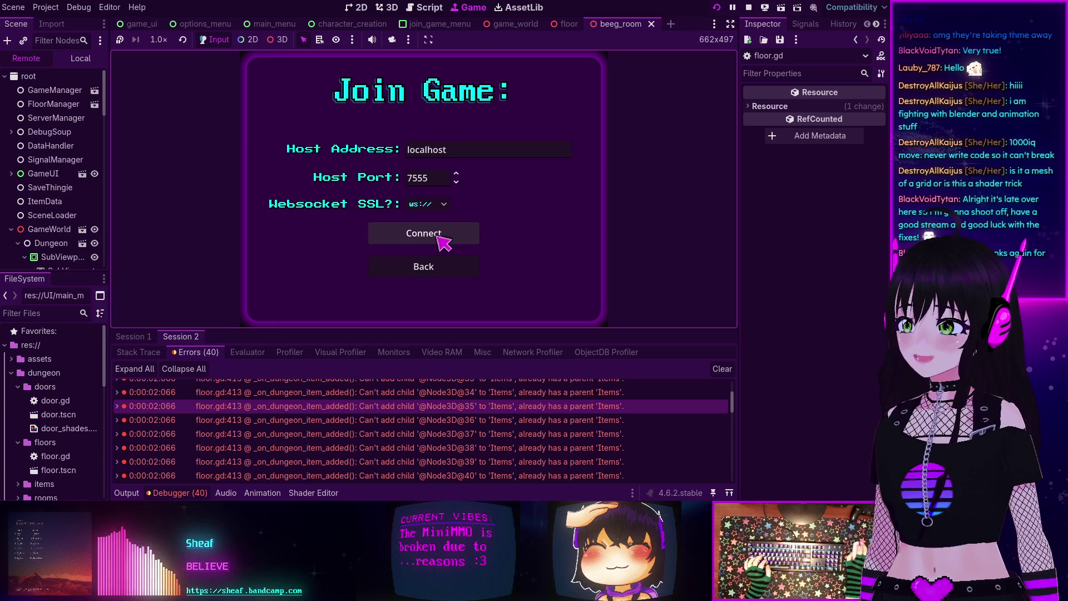
pyautogui.click(438, 237)
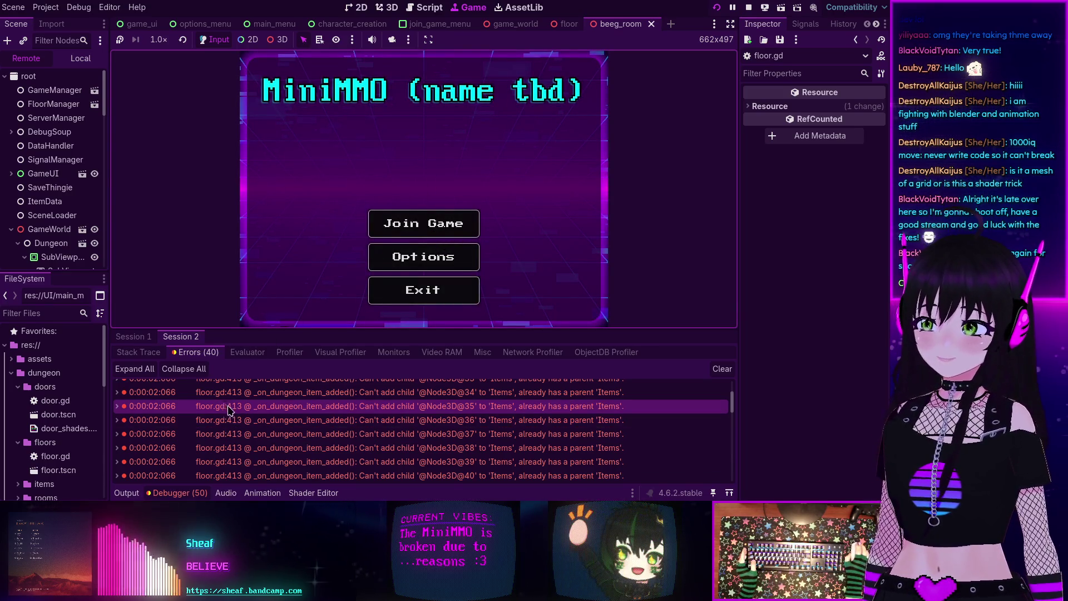
pyautogui.scroll(-6, 314, 412)
pyautogui.scroll(3, 313, 412)
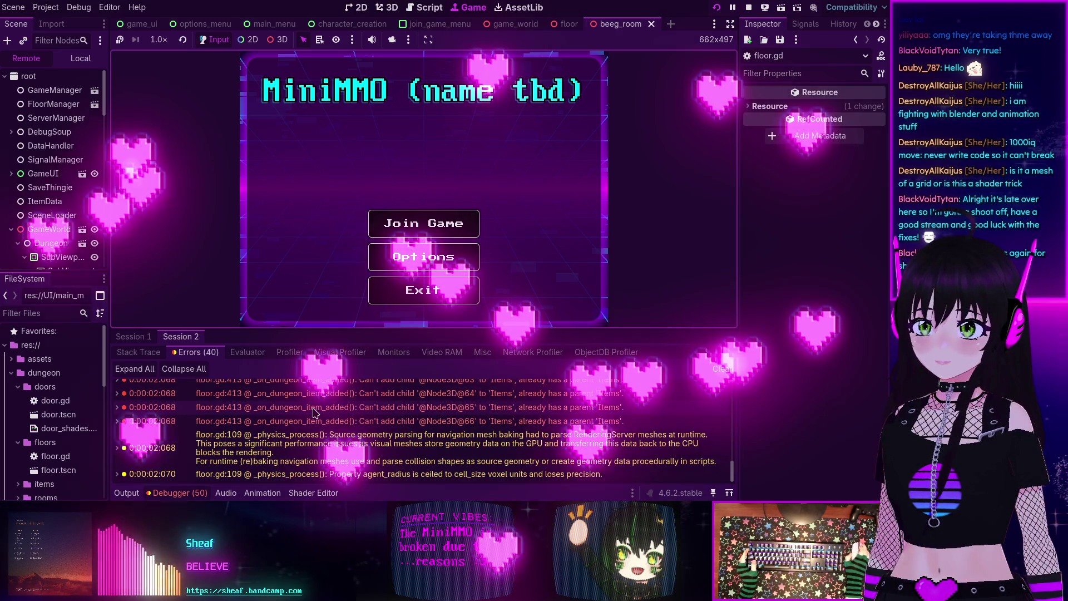
pyautogui.scroll(5, 316, 413)
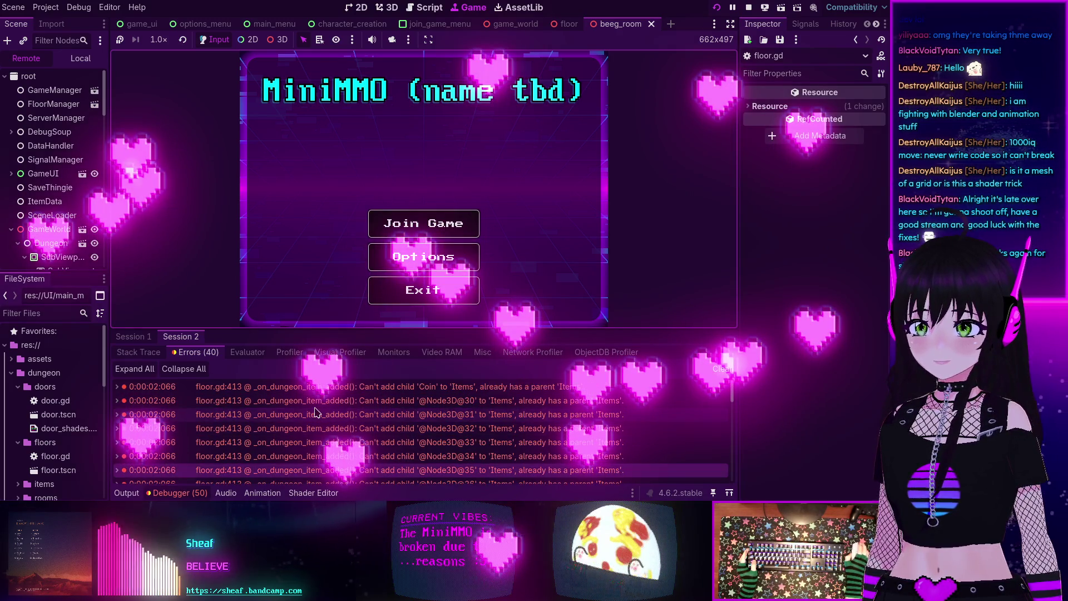
pyautogui.moveTo(338, 378)
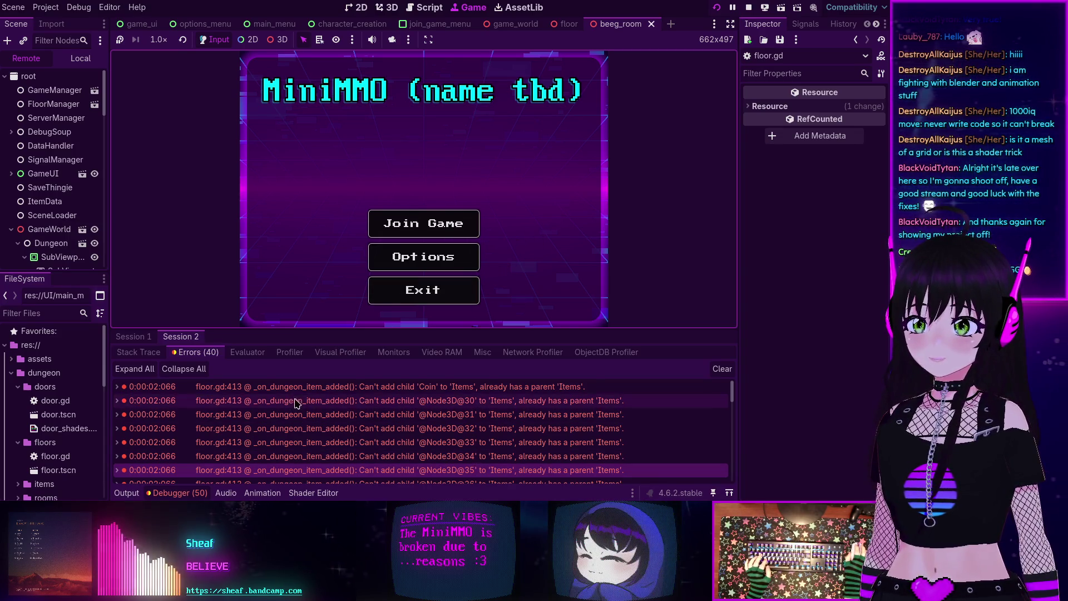
pyautogui.doubleClick(488, 405)
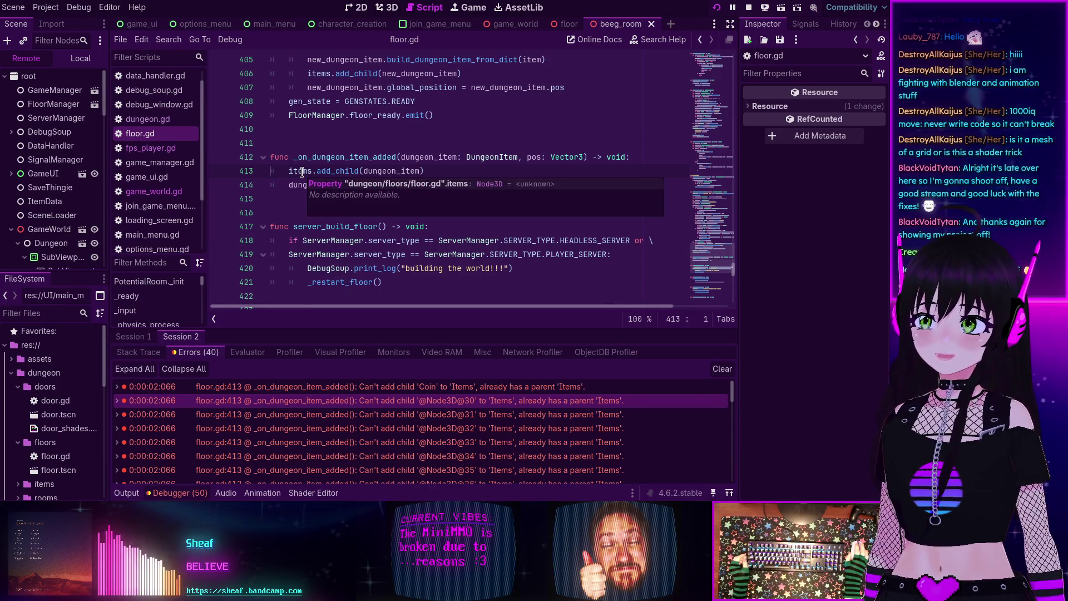
pyautogui.doubleClick(301, 172)
pyautogui.scroll(2, 305, 169)
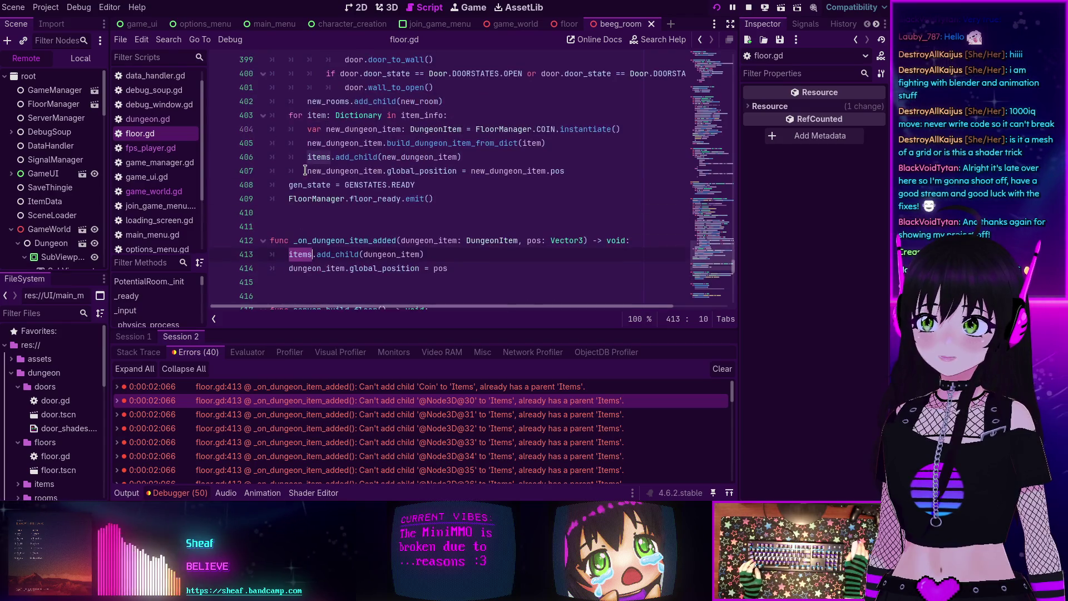
pyautogui.scroll(1, 305, 171)
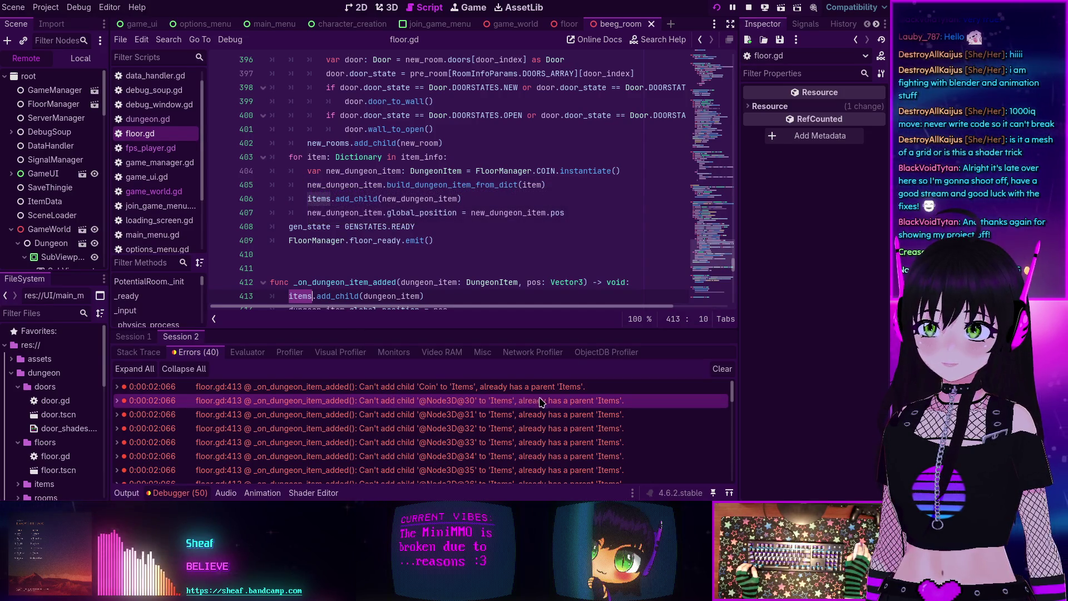
pyautogui.moveTo(585, 405)
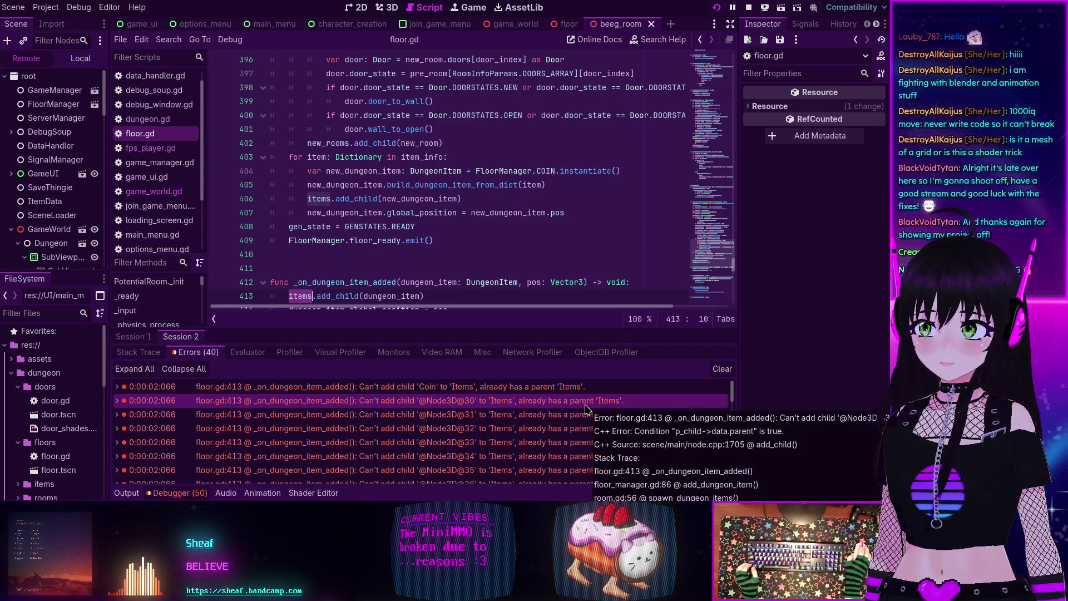
pyautogui.scroll(-2, 388, 212)
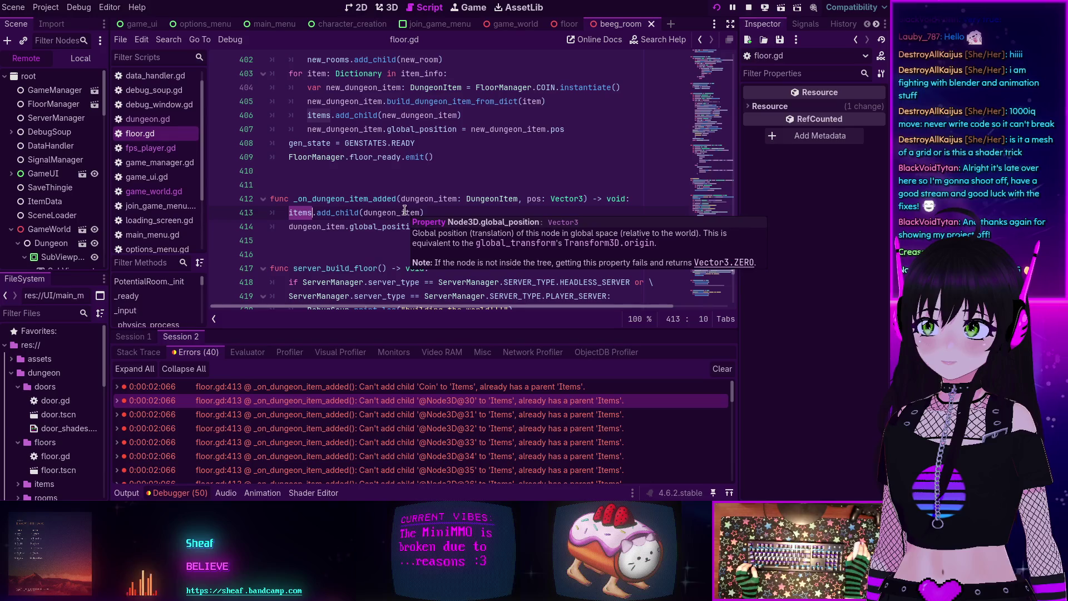
pyautogui.doubleClick(345, 202)
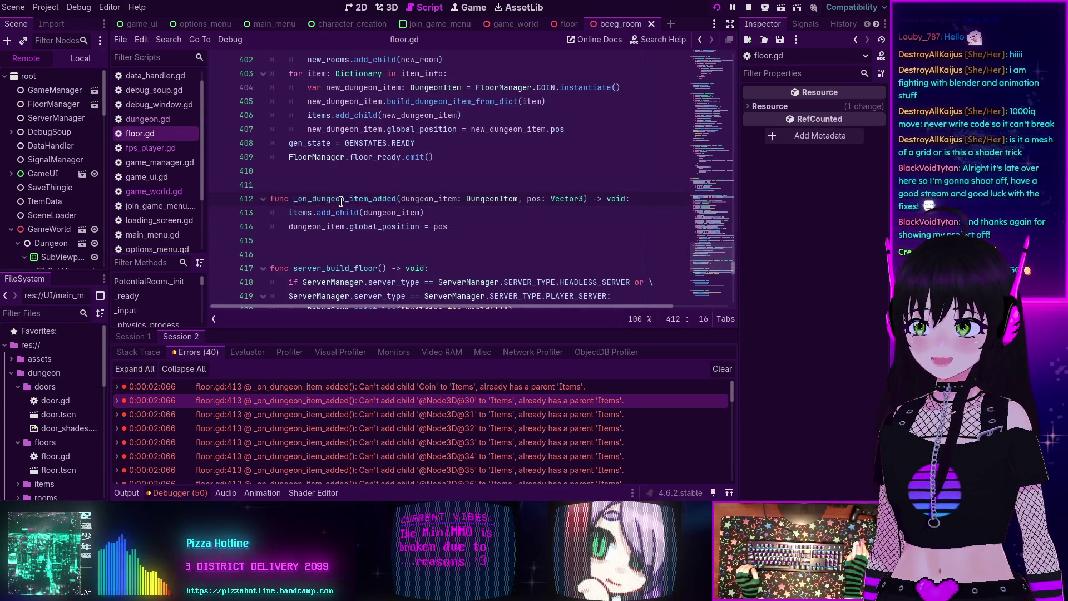
pyautogui.hotkey('ctrl', 'shift', 'f')
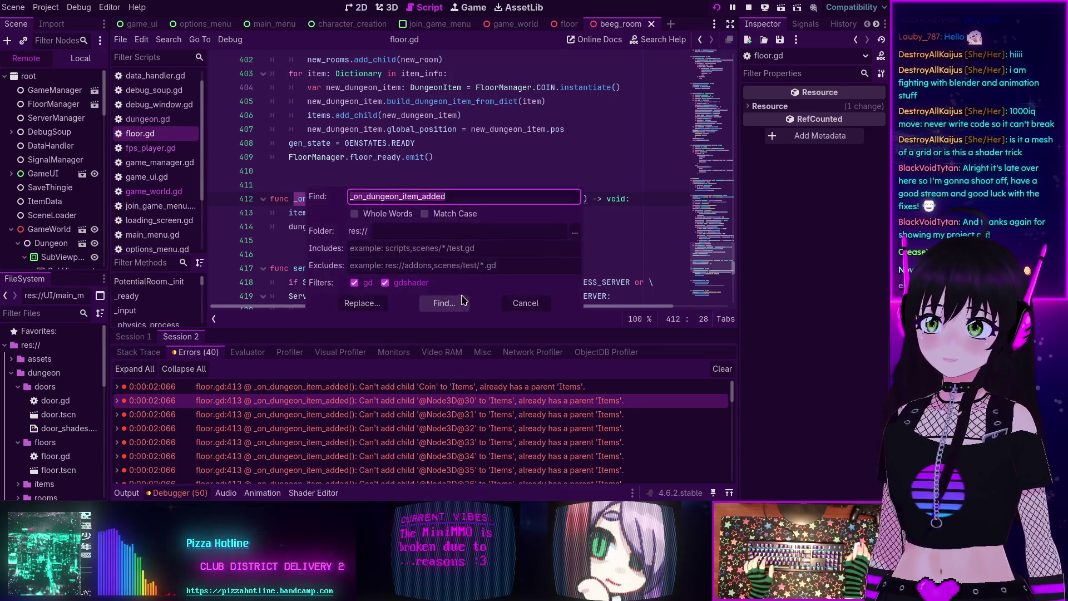
# Step: Run the project-wide search for the handler and open where it is connected
pyautogui.press('Return')
pyautogui.click(301, 413)
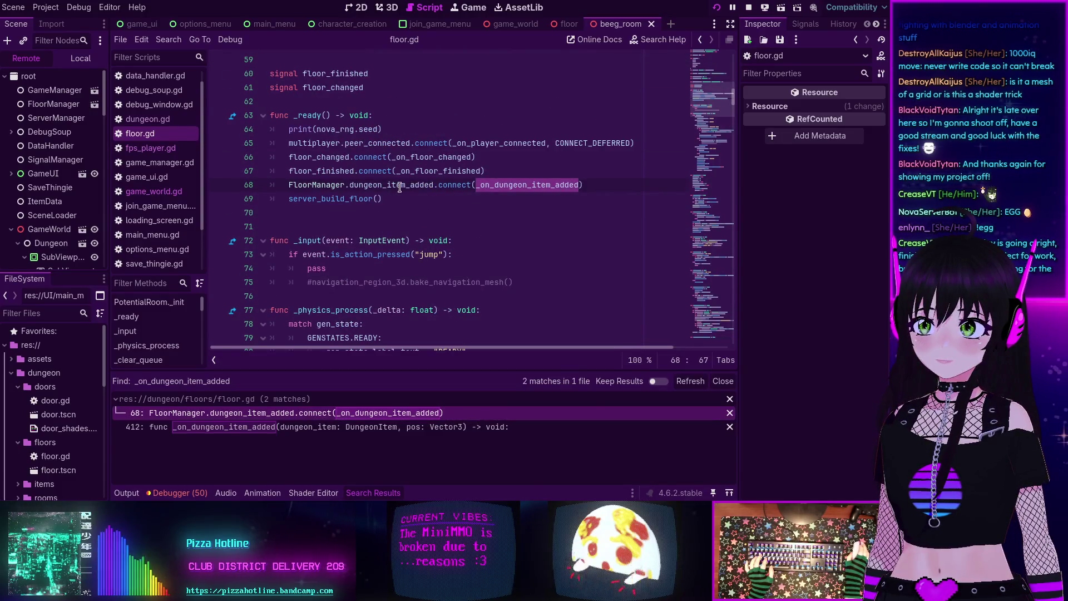
pyautogui.moveTo(399, 187)
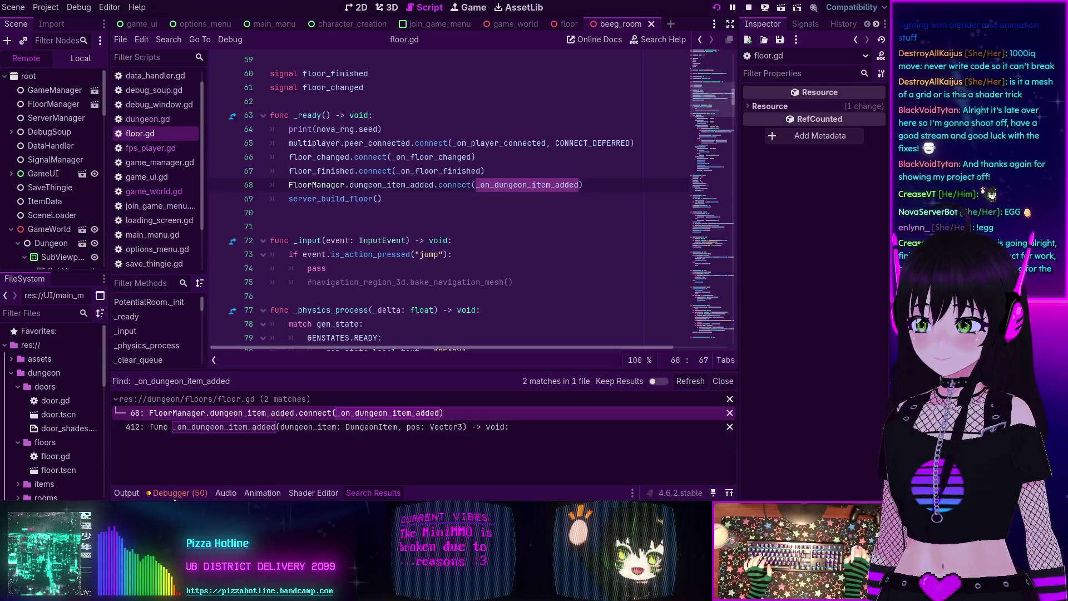
# Step: Check the output log and debugger errors, then return to floor.gd line 413
pyautogui.click(126, 493)
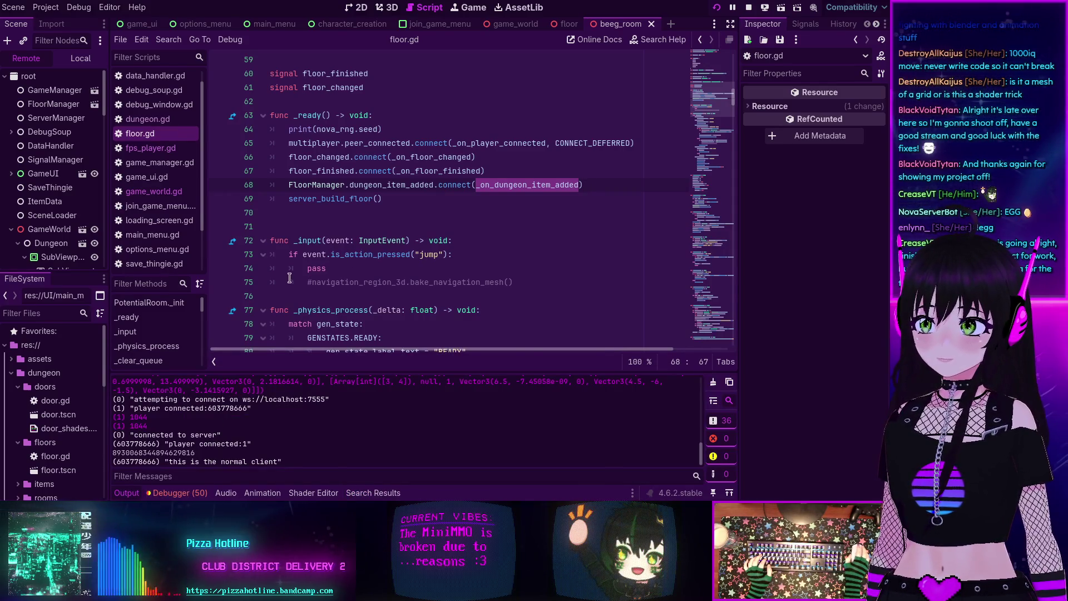
pyautogui.scroll(-2, 289, 279)
pyautogui.click(176, 493)
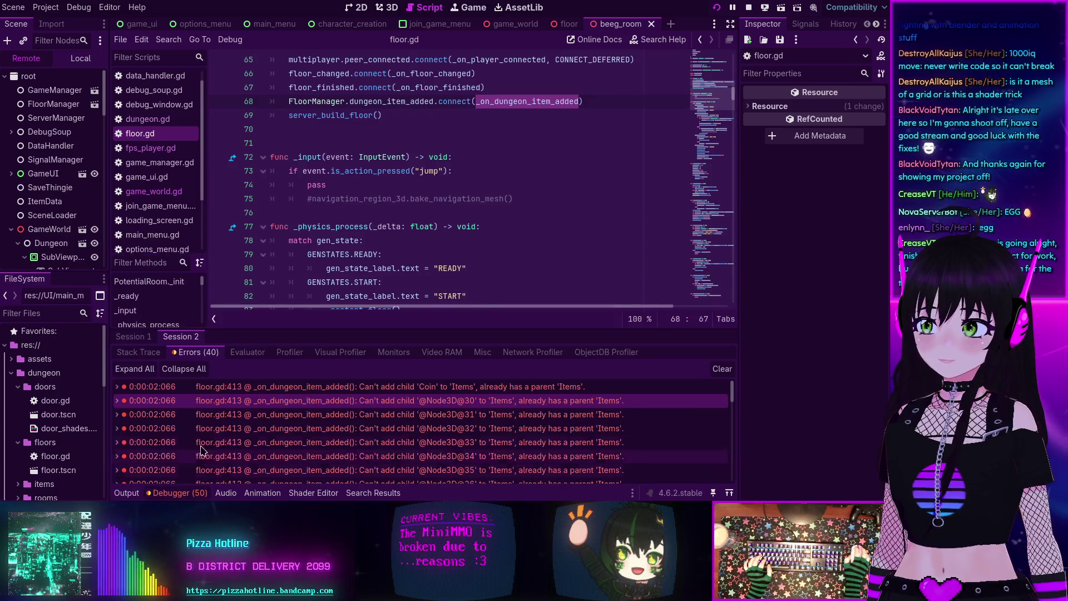
pyautogui.doubleClick(334, 428)
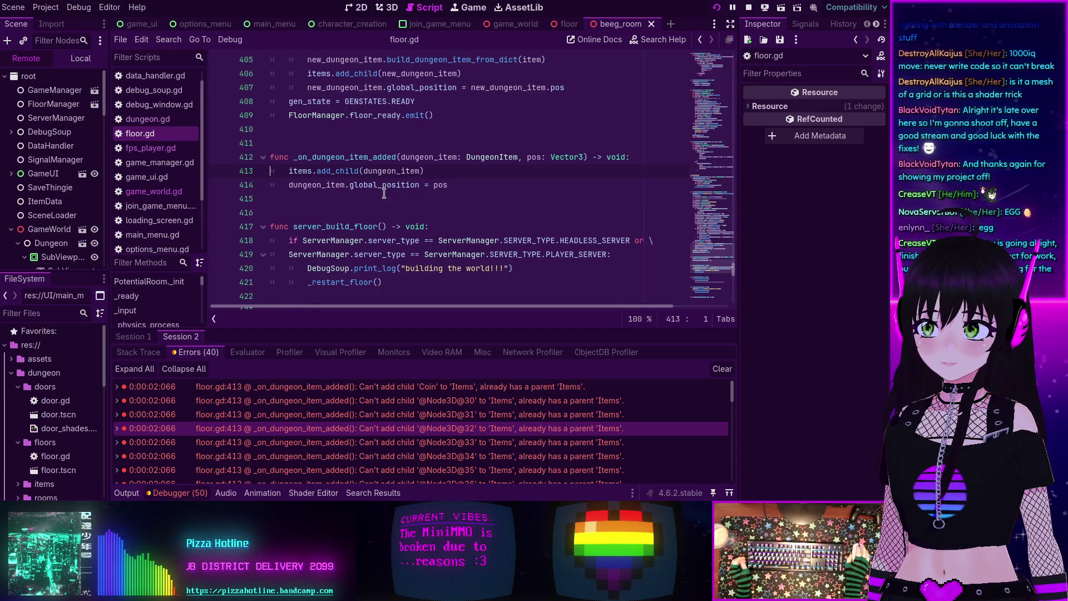
pyautogui.scroll(3, 384, 193)
pyautogui.scroll(9, 384, 194)
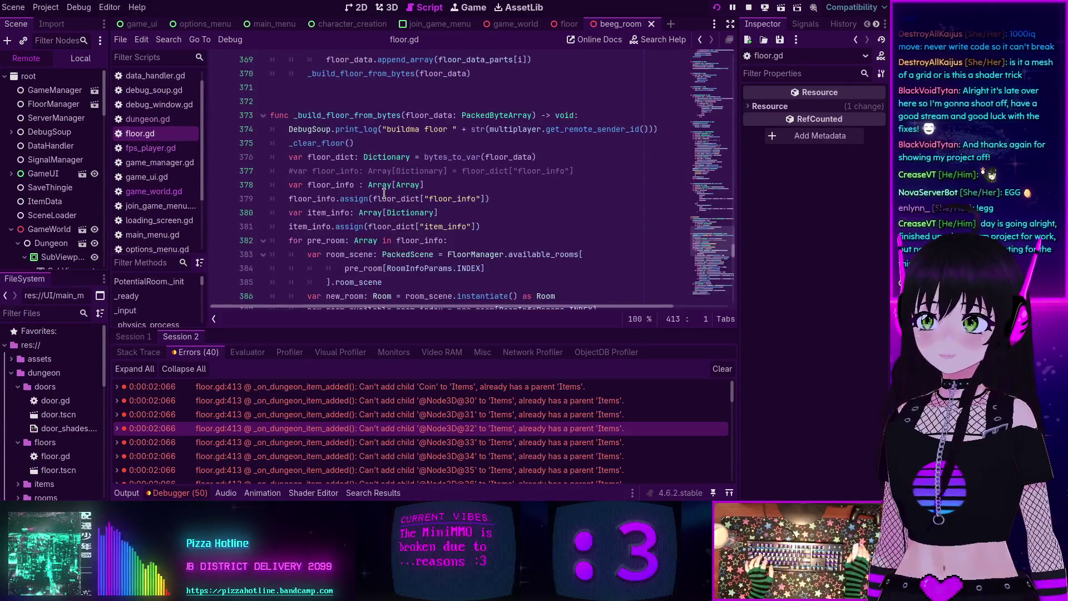
pyautogui.scroll(-11, 384, 193)
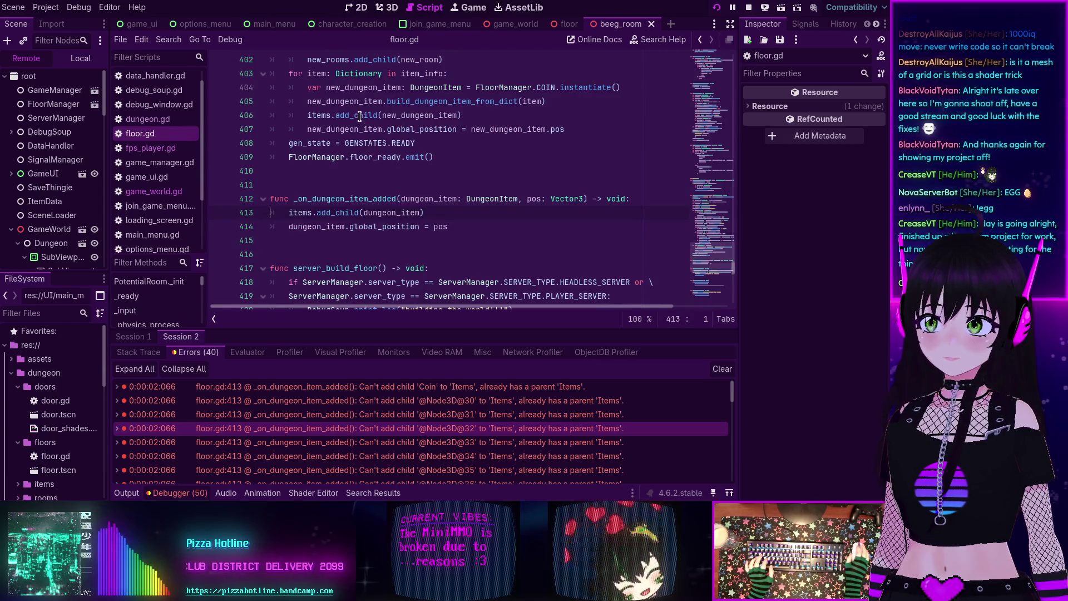
# Step: Find _on_dungeon_item_added in files, open the line 68 connect result, and select dungeon_item_added
pyautogui.doubleClick(348, 200)
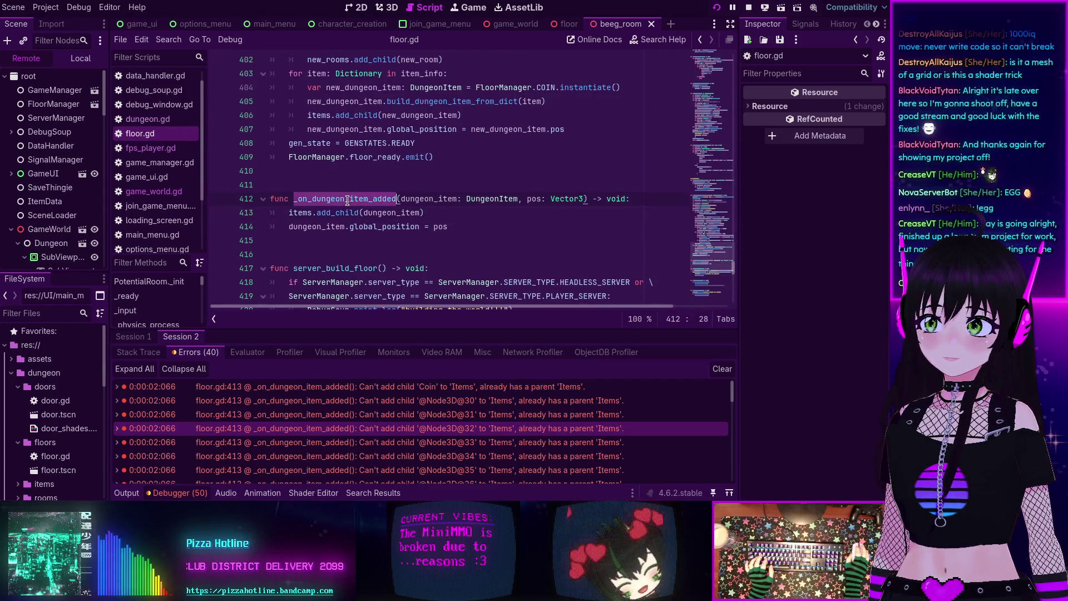
pyautogui.hotkey('ctrl', 'shift', 'f')
pyautogui.click(438, 304)
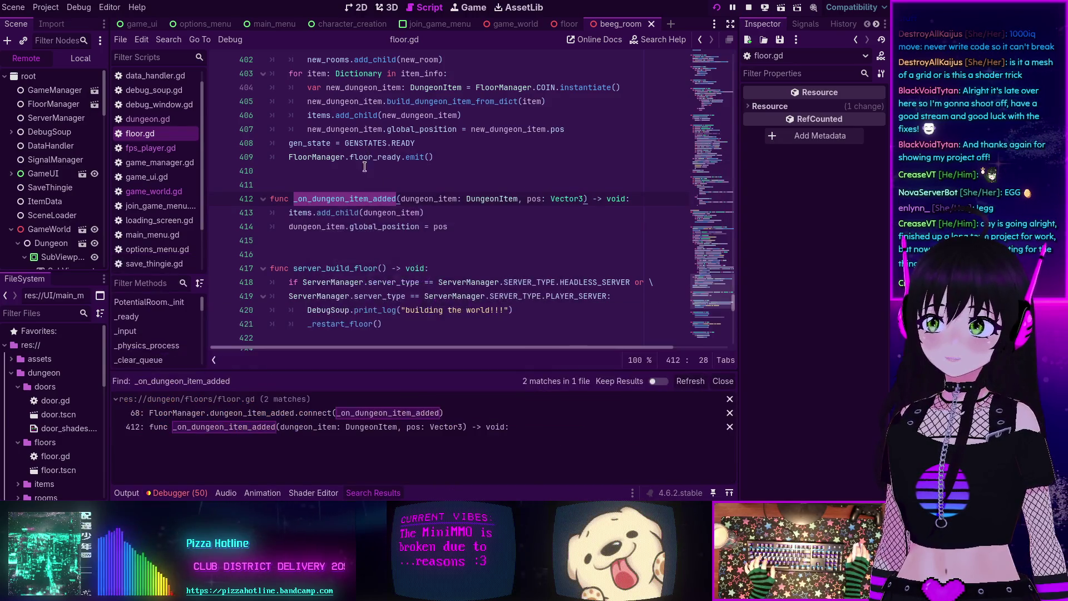
pyautogui.click(273, 413)
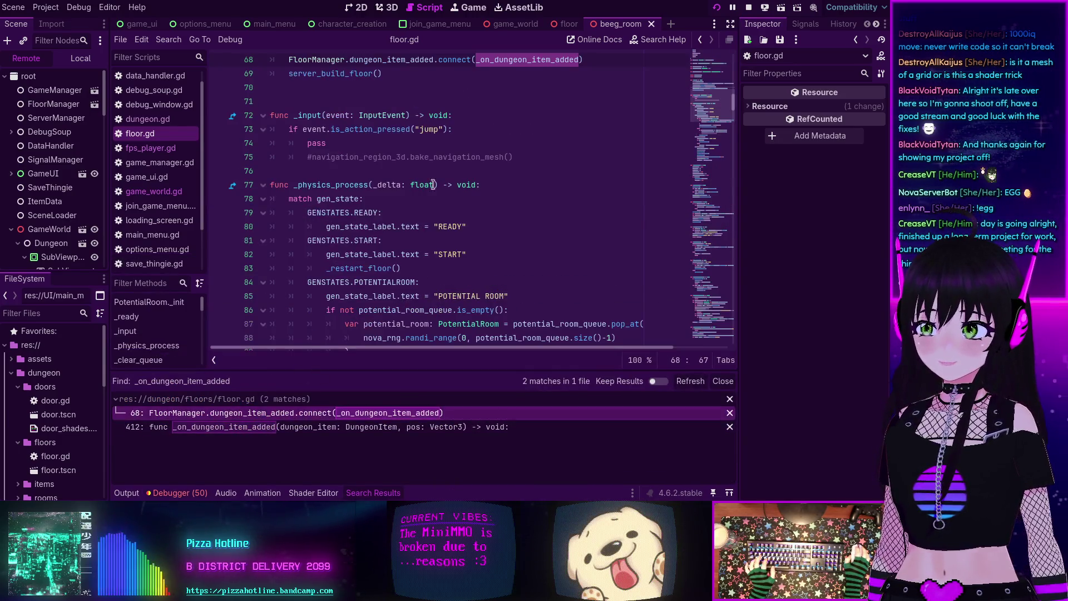
pyautogui.doubleClick(391, 143)
# Step: Search the project for dungeon_item_added and open the floor_manager.gd result where it's emitted
pyautogui.hotkey('ctrl', 'shift', 'f')
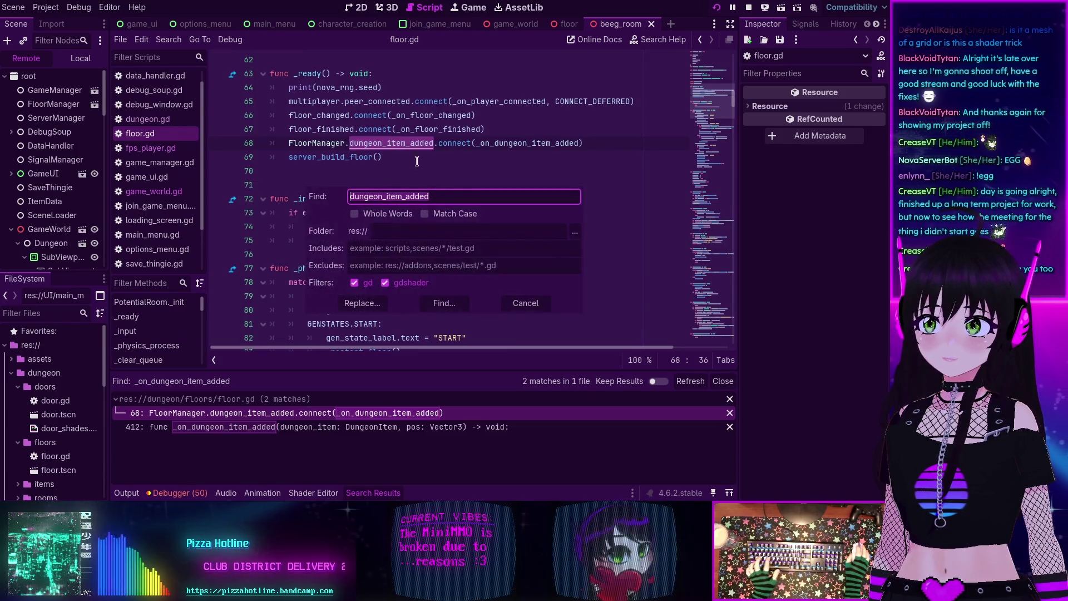
pyautogui.click(443, 307)
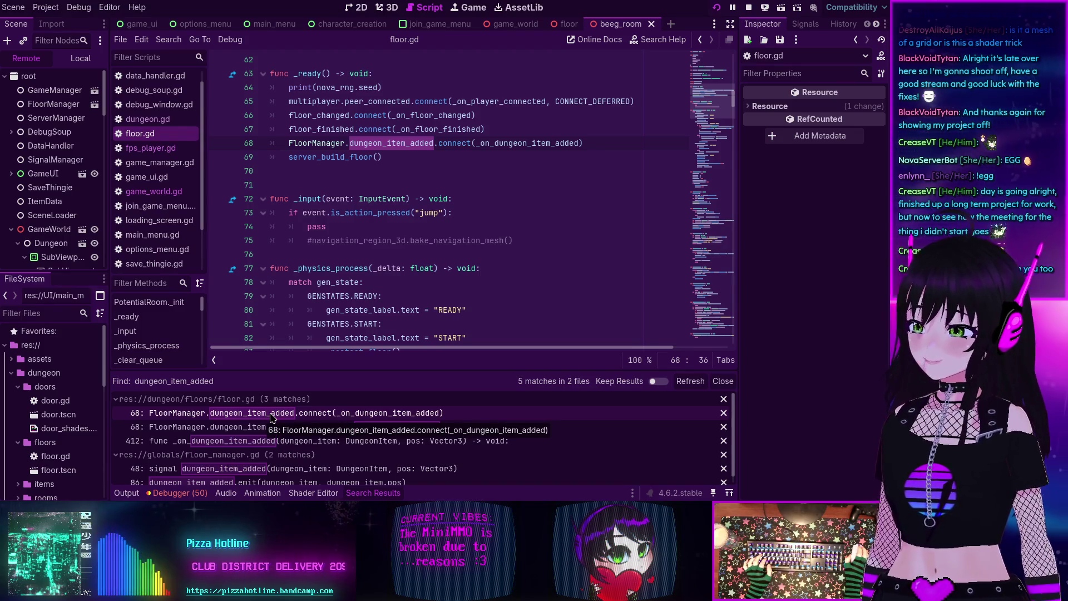
pyautogui.scroll(-1, 380, 423)
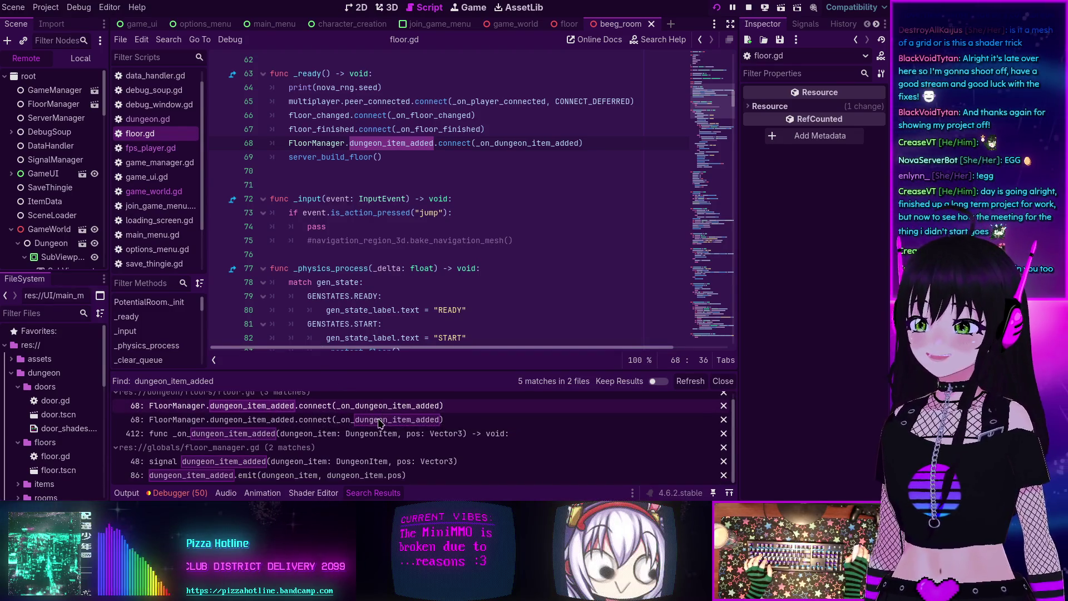
pyautogui.click(351, 476)
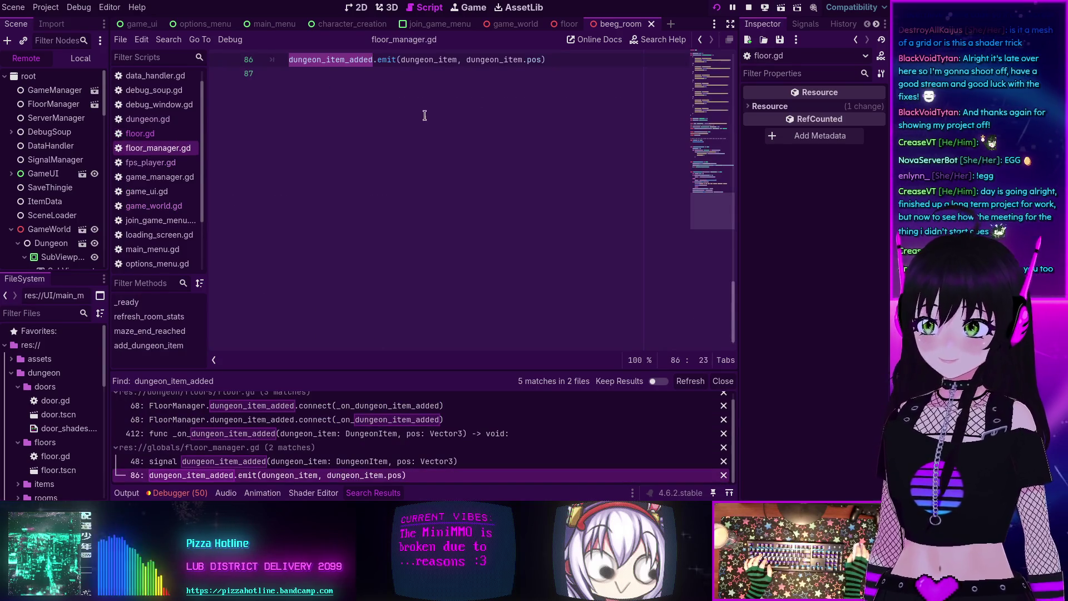
pyautogui.scroll(3, 417, 122)
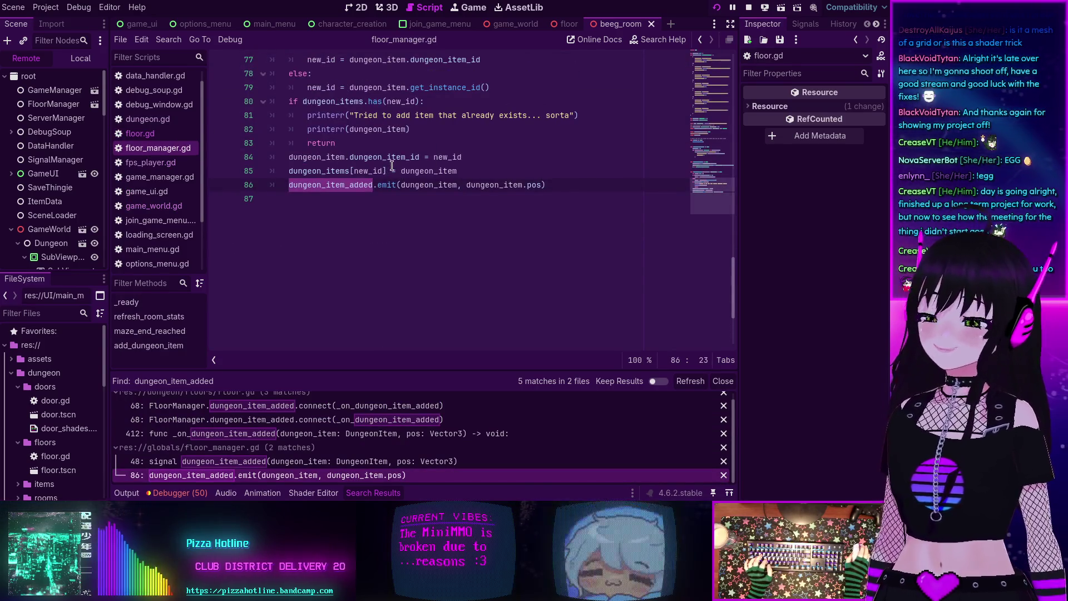
pyautogui.moveTo(406, 188)
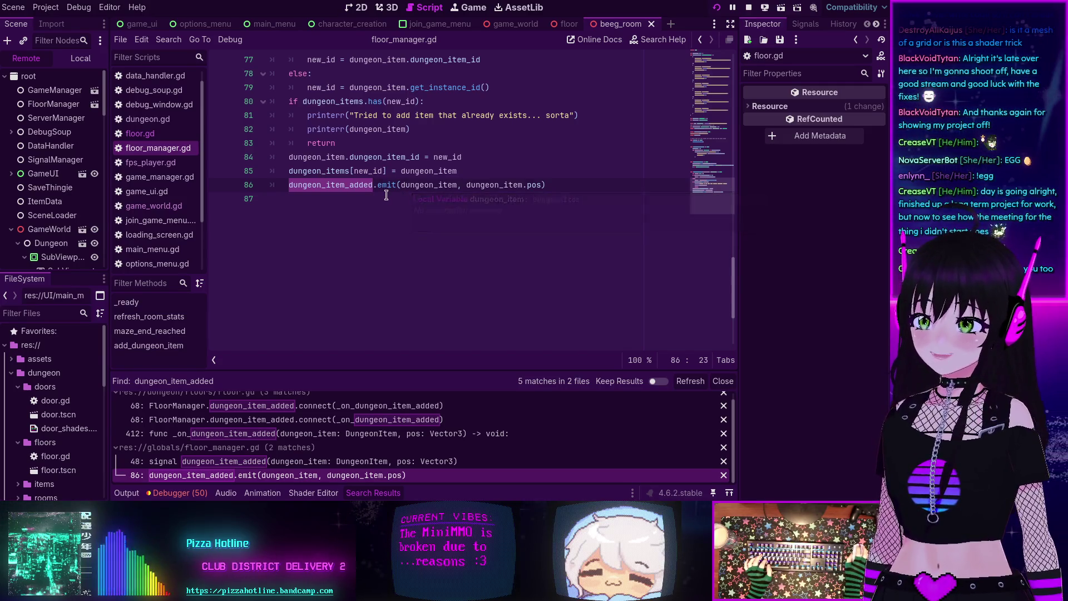
pyautogui.scroll(2, 393, 188)
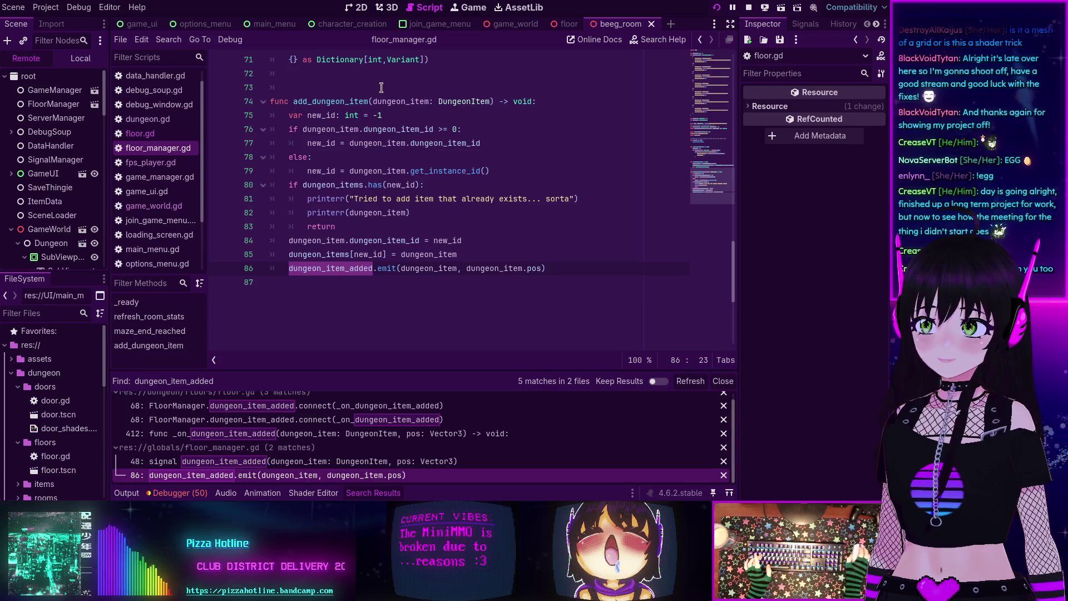
# Step: Search for add_dungeon_item, open the room.gd line 56 call, then the floor_manager.gd line 74 definition
pyautogui.doubleClick(335, 102)
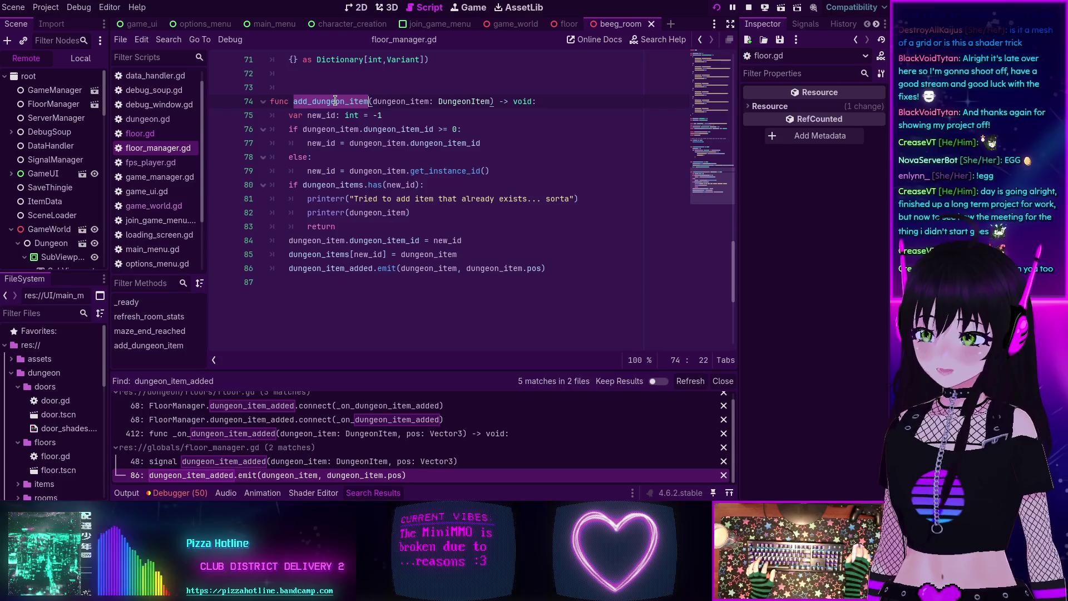
pyautogui.hotkey('ctrl', 'shift', 'f')
pyautogui.click(441, 301)
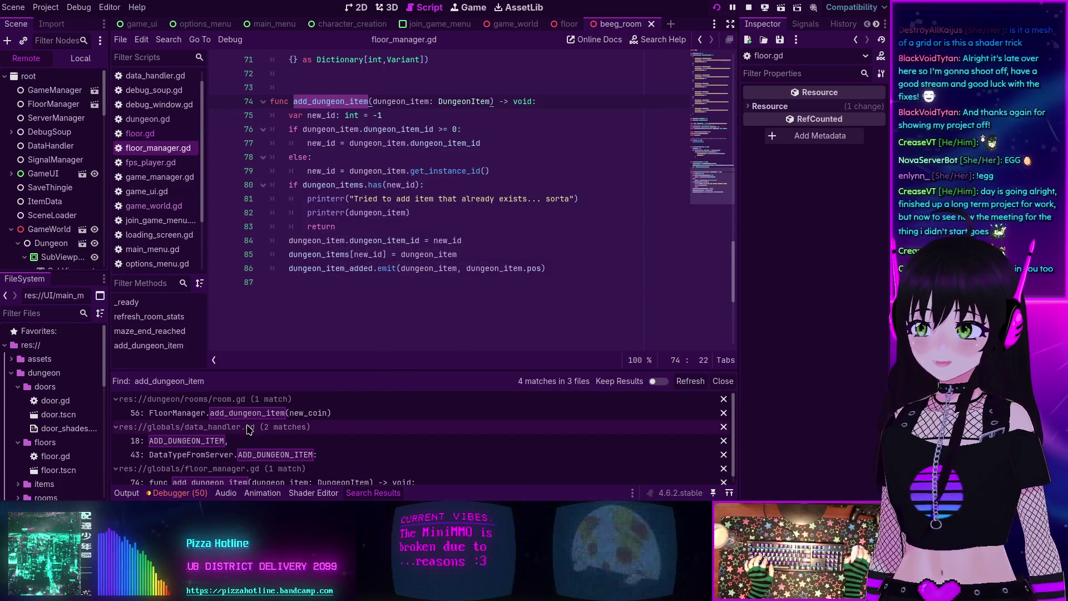
pyautogui.scroll(-1, 248, 422)
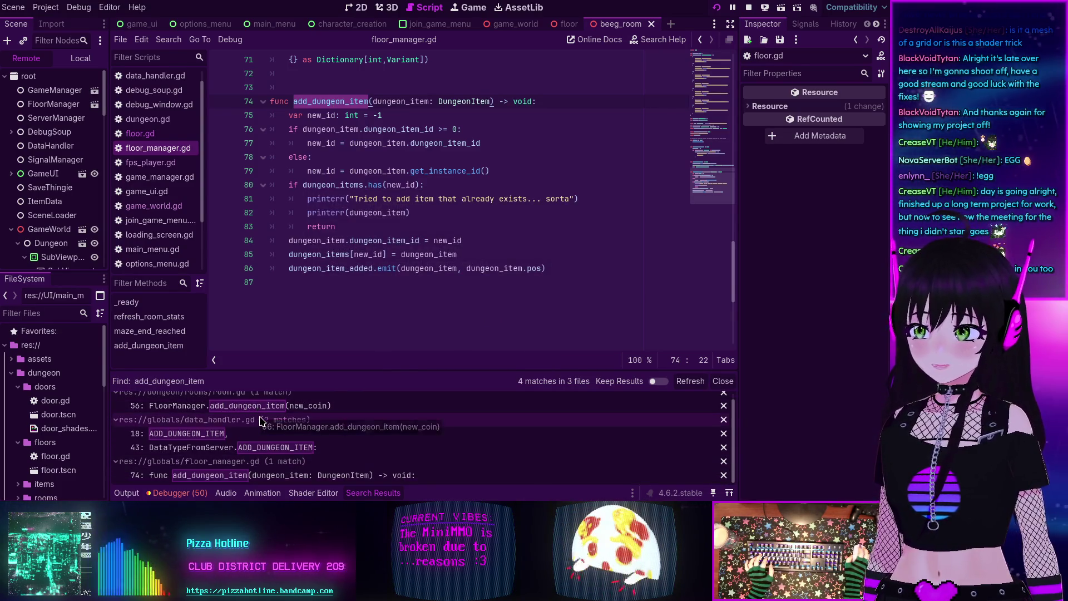
pyautogui.click(262, 406)
pyautogui.scroll(4, 425, 220)
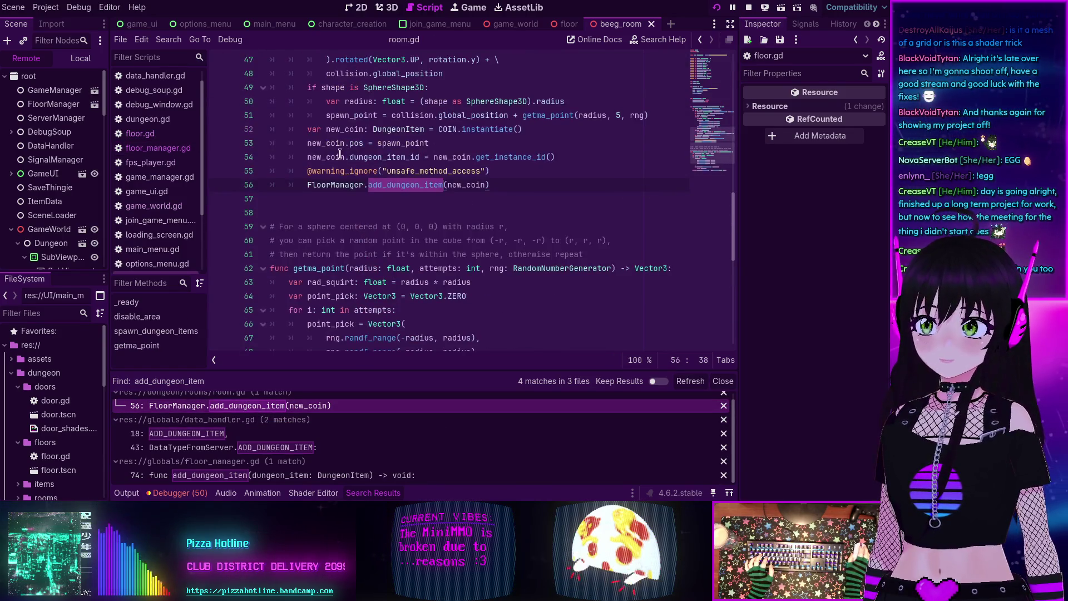
pyautogui.scroll(1, 425, 220)
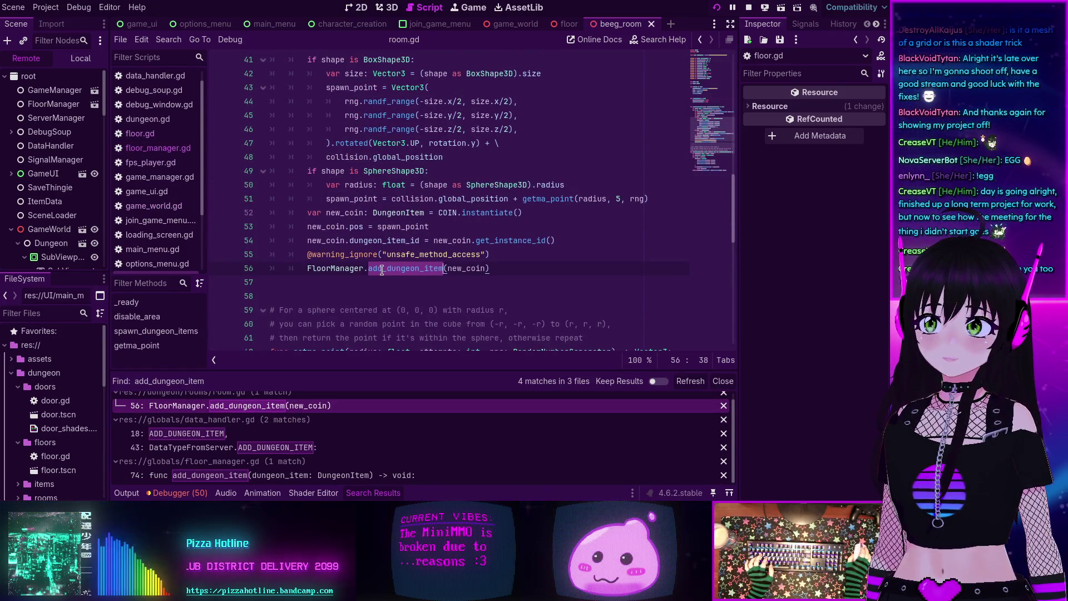
pyautogui.scroll(3, 382, 271)
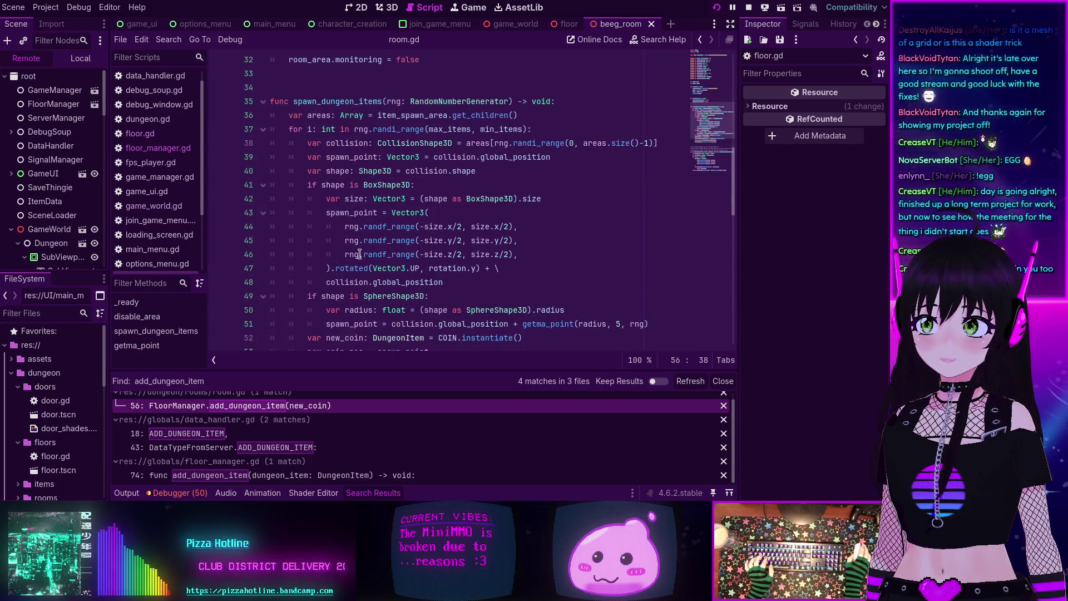
pyautogui.scroll(-4, 359, 255)
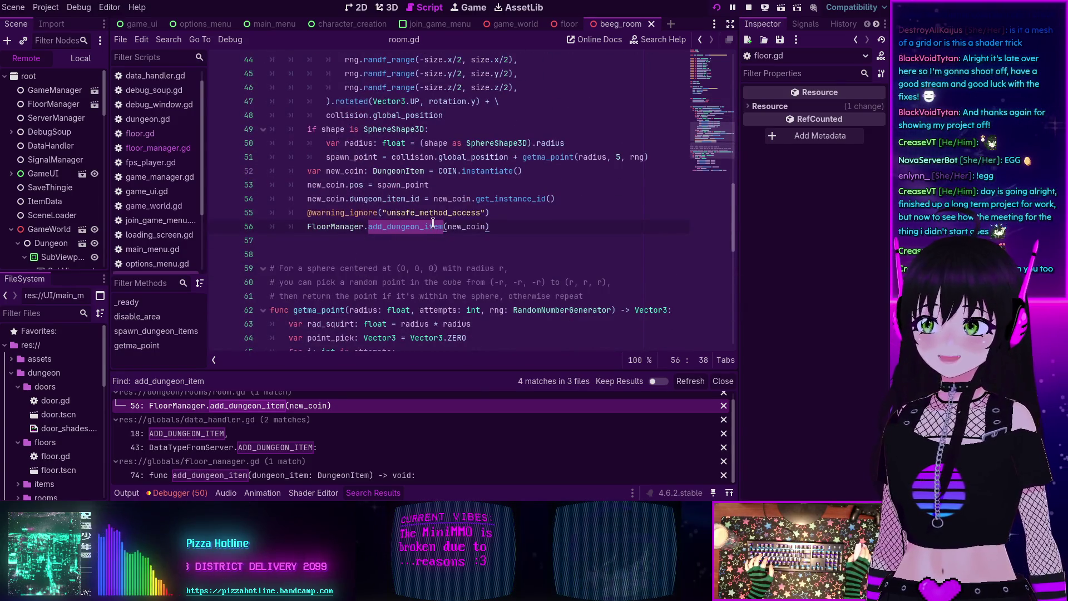
pyautogui.scroll(2, 400, 150)
pyautogui.scroll(3, 400, 150)
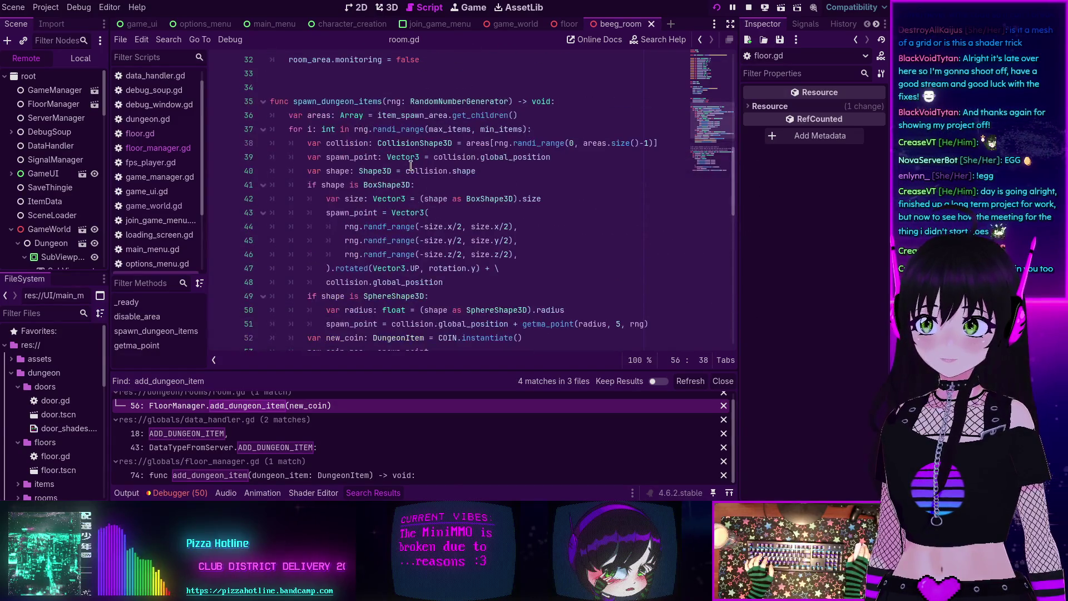
pyautogui.scroll(-4, 401, 167)
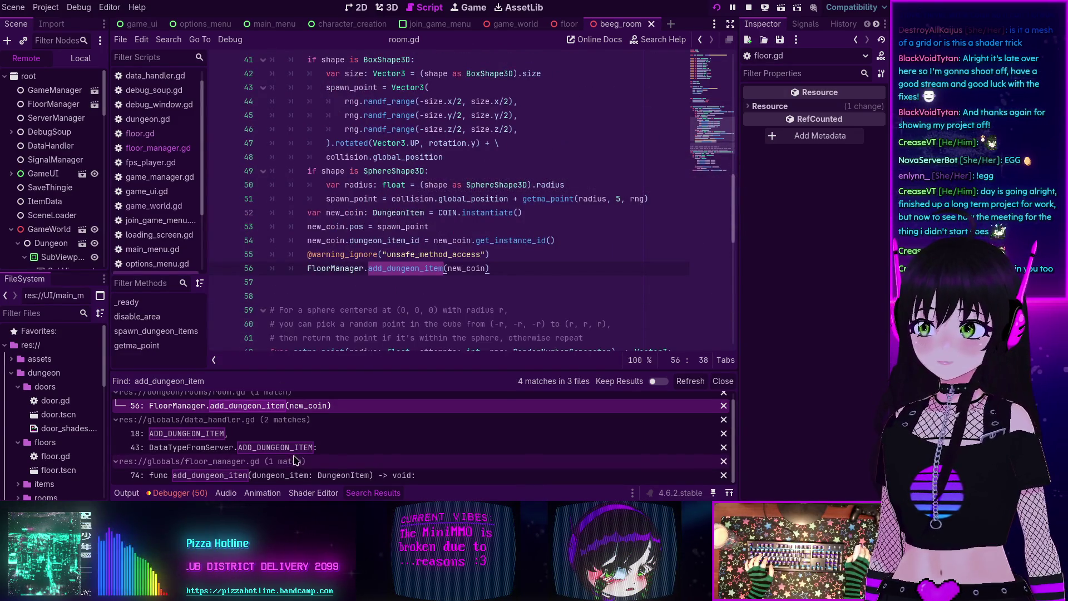
pyautogui.click(245, 475)
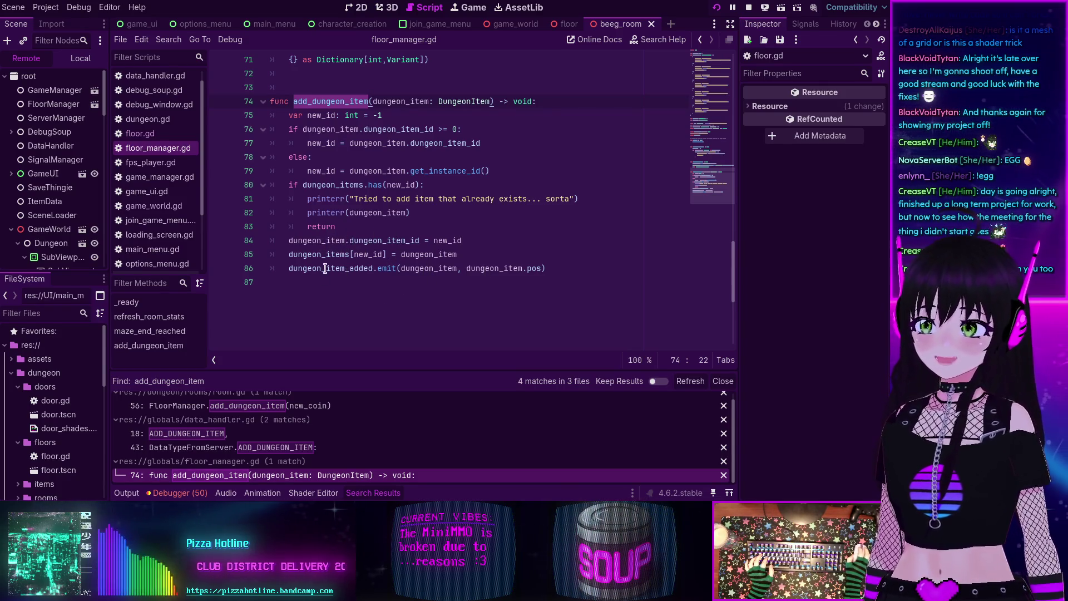
# Step: Search the project for dungeon_item_added and open the line 412 match in floor.gd
pyautogui.doubleClick(326, 269)
pyautogui.hotkey('ctrl', 'shift', 'f')
pyautogui.click(443, 303)
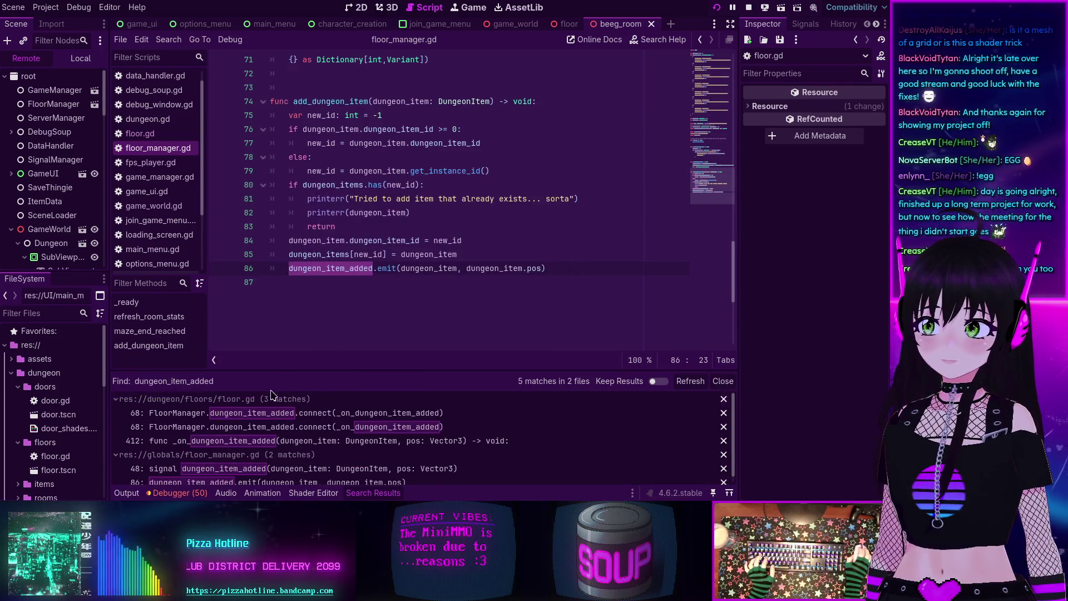
pyautogui.scroll(-1, 290, 421)
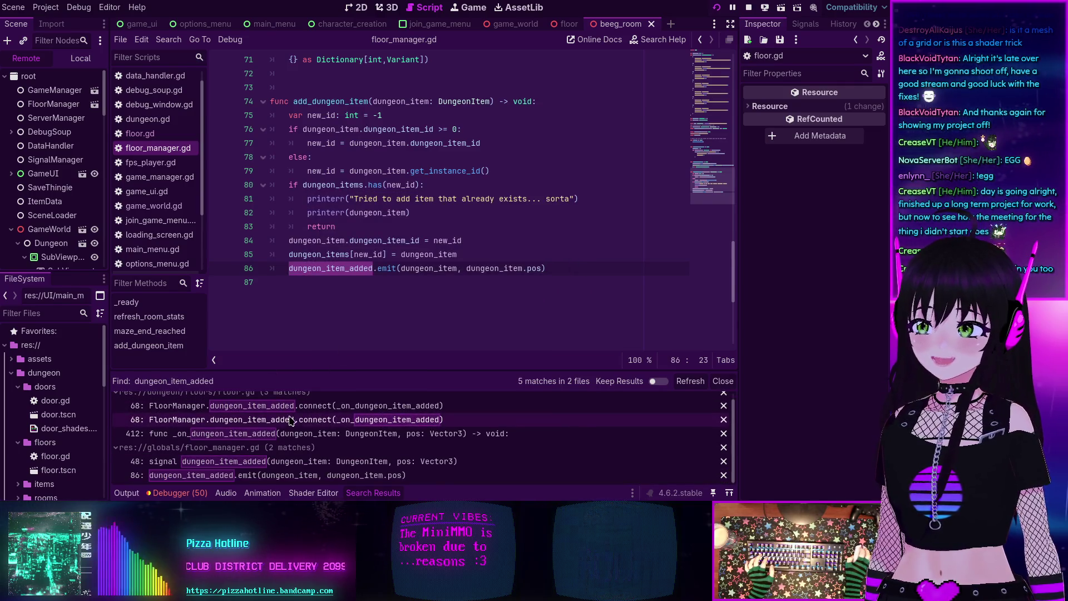
pyautogui.scroll(1, 294, 419)
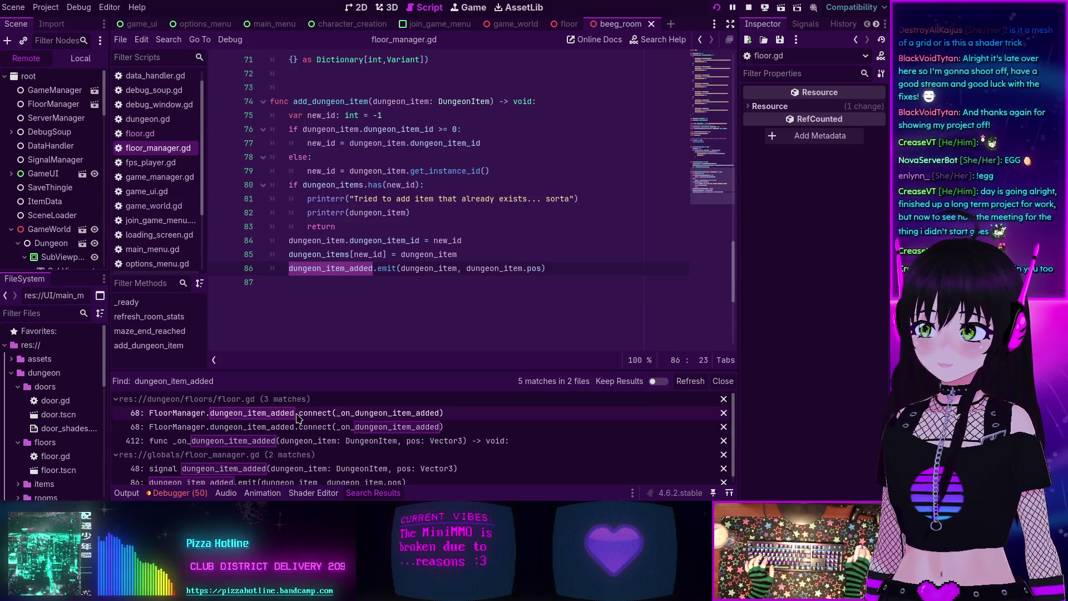
pyautogui.scroll(-1, 296, 424)
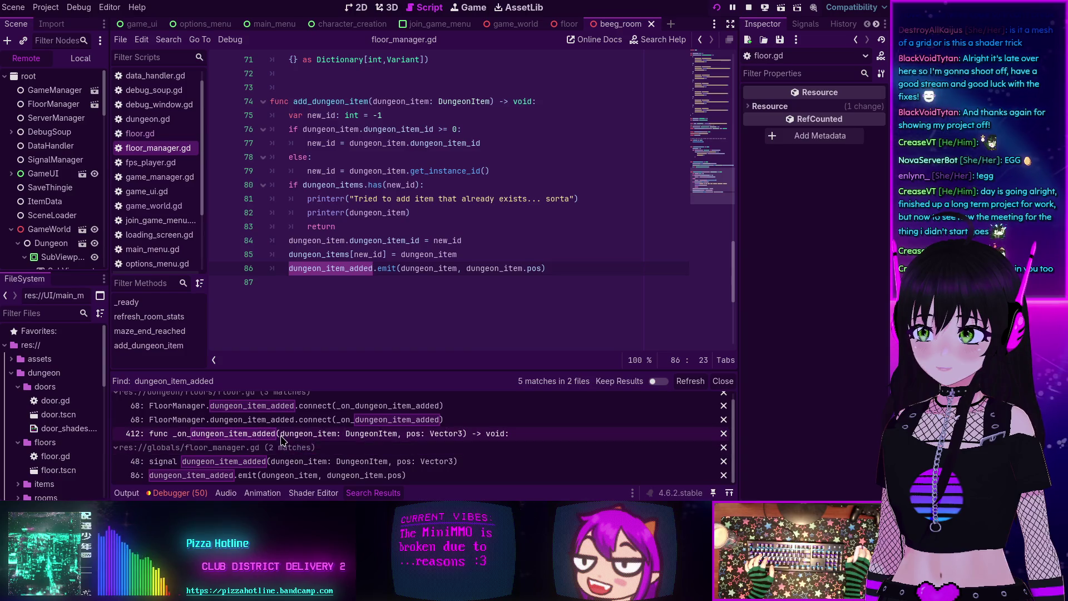
pyautogui.click(282, 439)
pyautogui.scroll(-5, 399, 177)
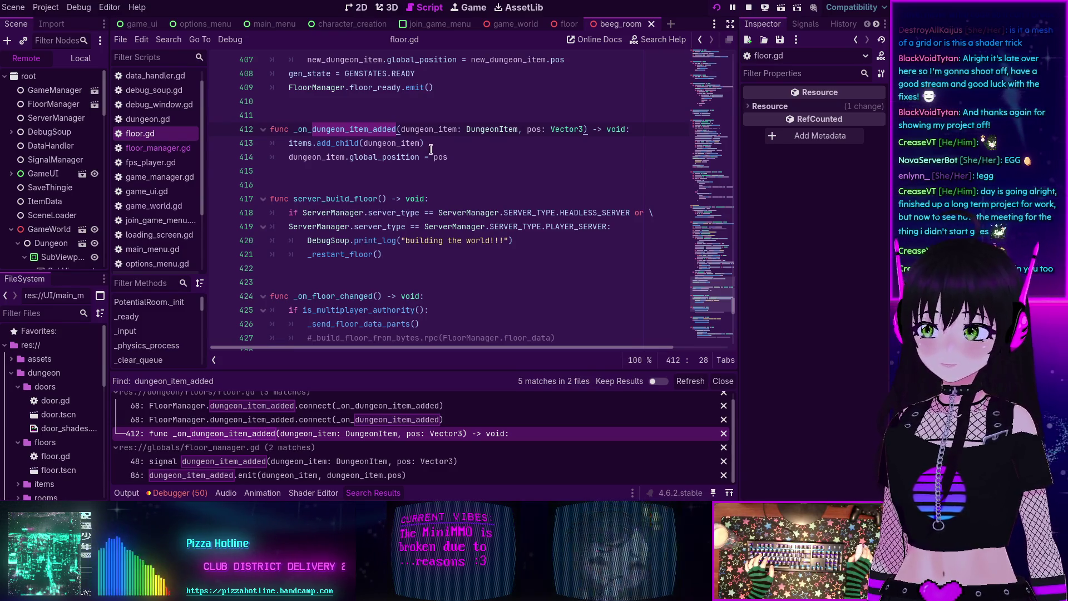
pyautogui.scroll(2, 326, 237)
pyautogui.scroll(3, 313, 230)
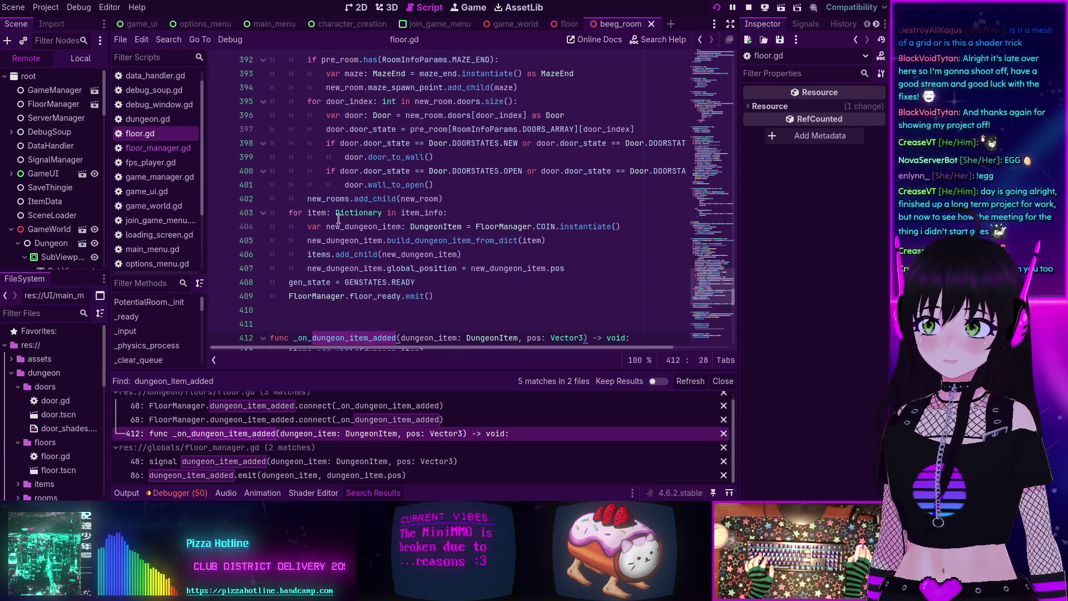
pyautogui.scroll(6, 323, 217)
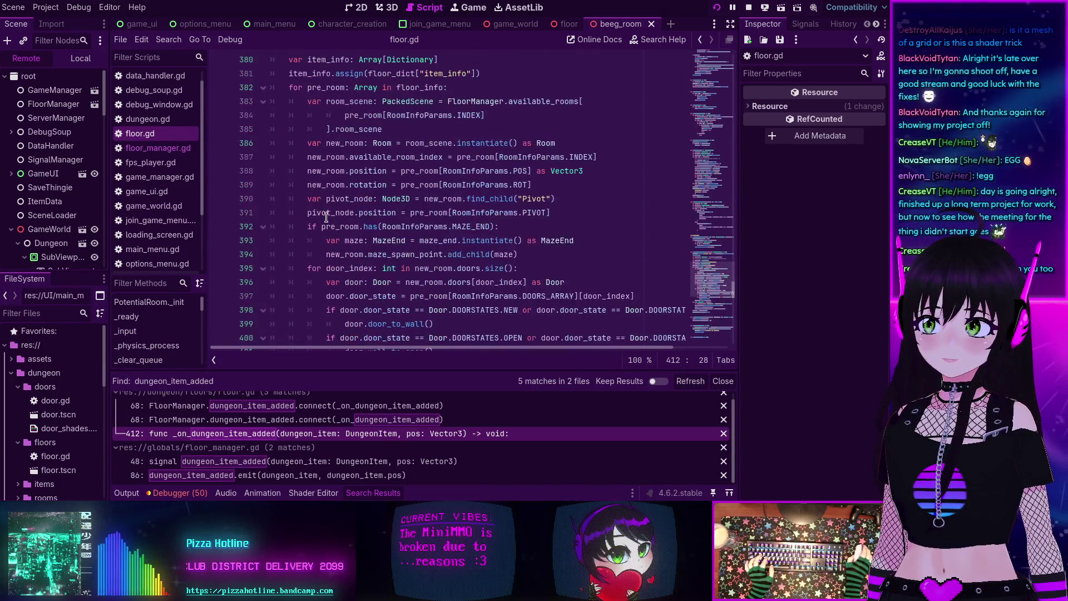
pyautogui.scroll(2, 327, 217)
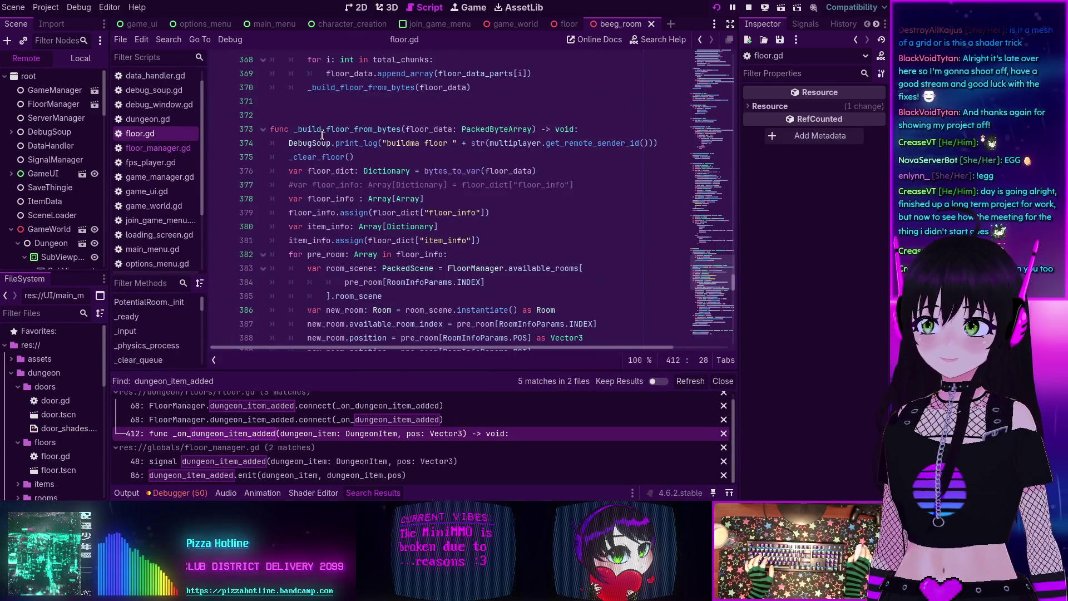
pyautogui.scroll(-5, 323, 144)
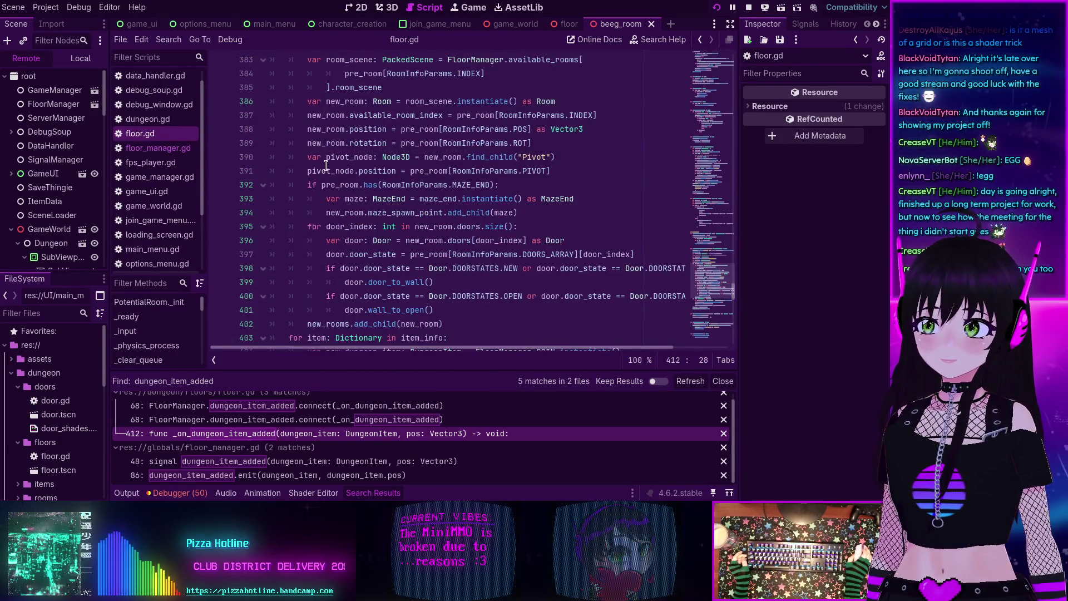
pyautogui.scroll(-4, 328, 167)
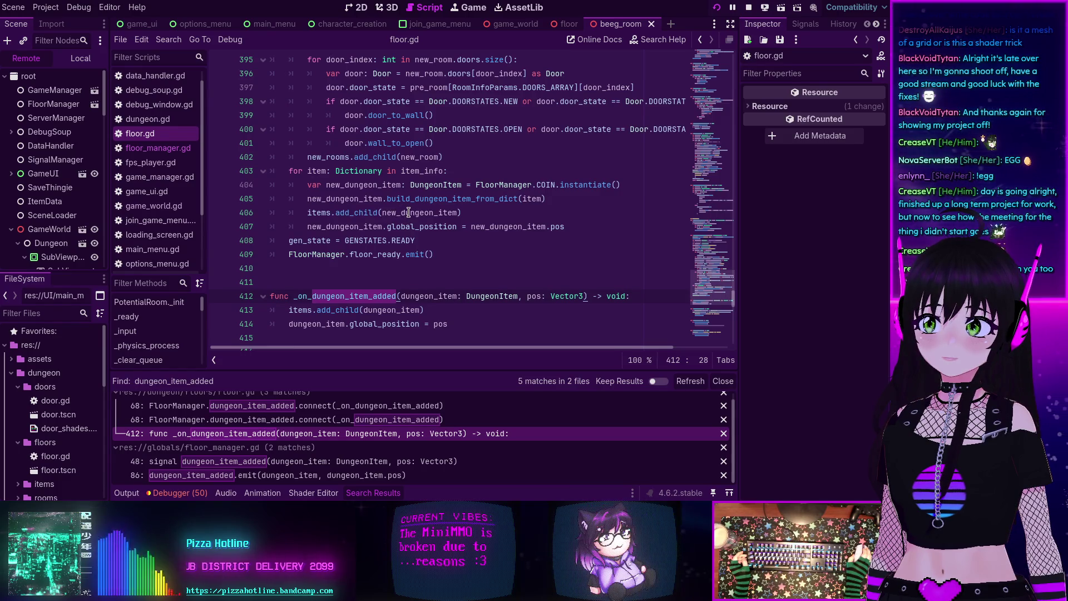
pyautogui.moveTo(409, 213)
pyautogui.scroll(-3, 409, 213)
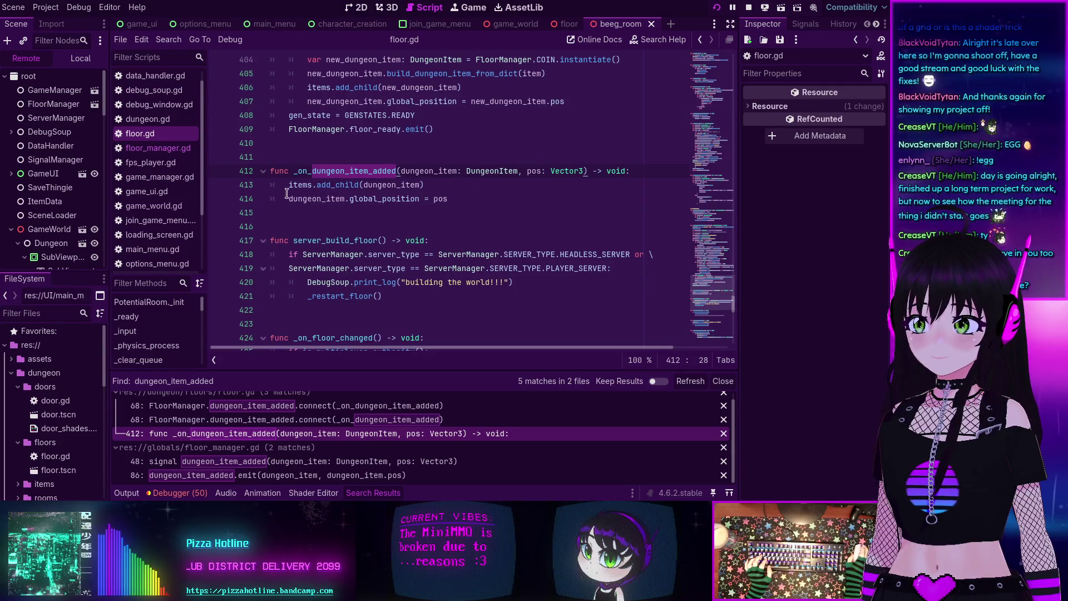
pyautogui.moveTo(285, 184)
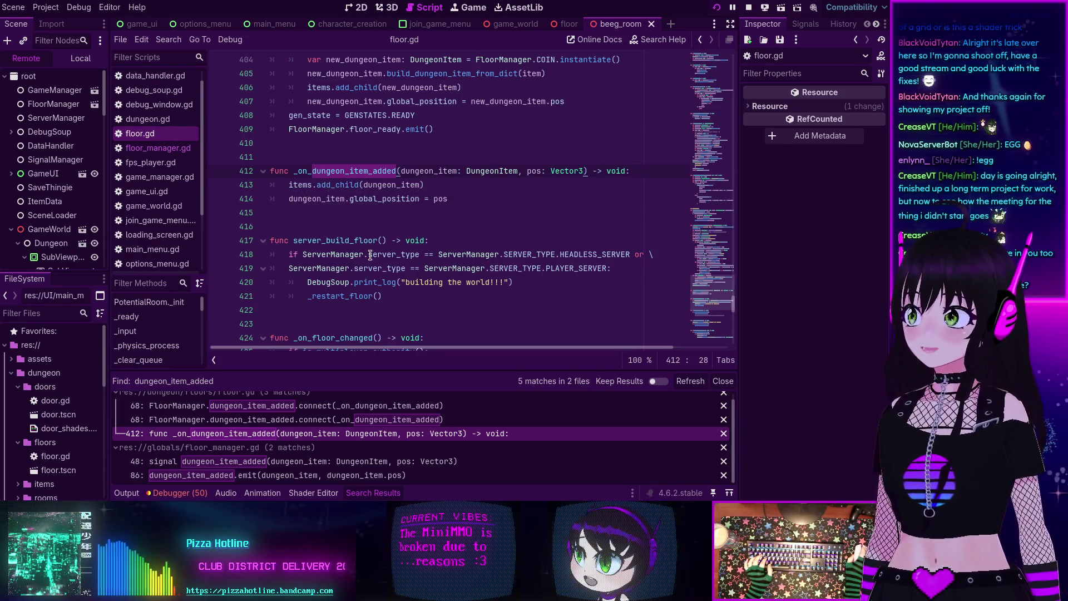
pyautogui.scroll(-4, 366, 257)
pyautogui.scroll(5, 390, 251)
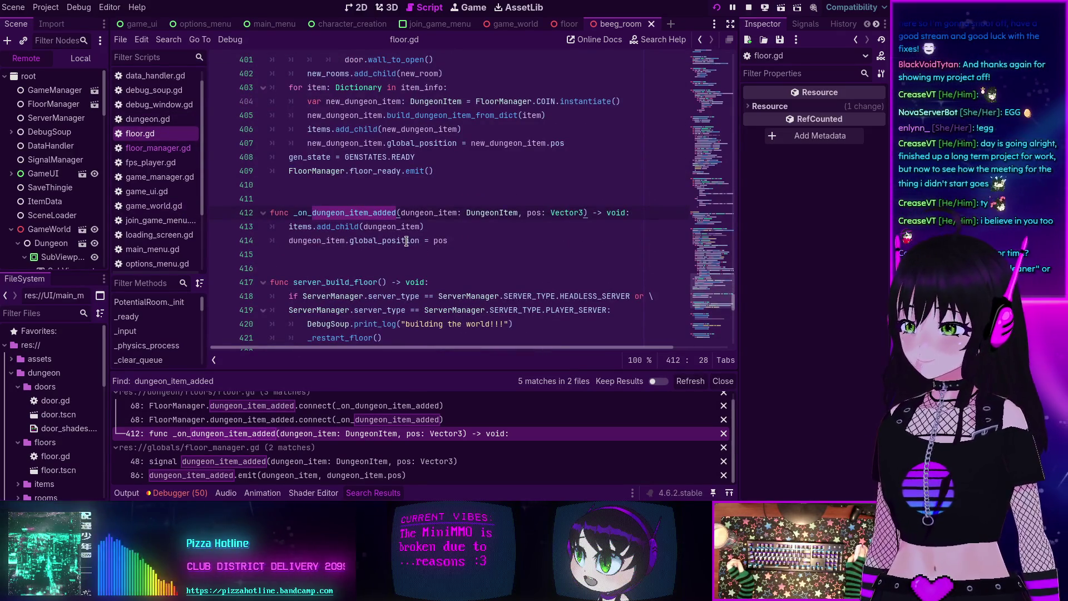
pyautogui.moveTo(407, 240)
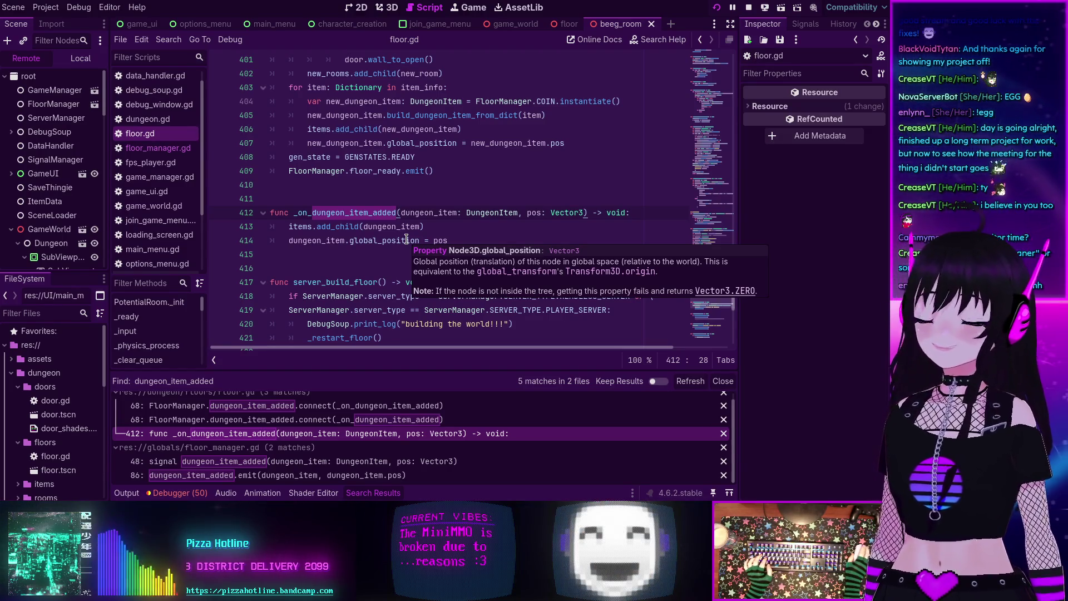
pyautogui.scroll(-5, 403, 239)
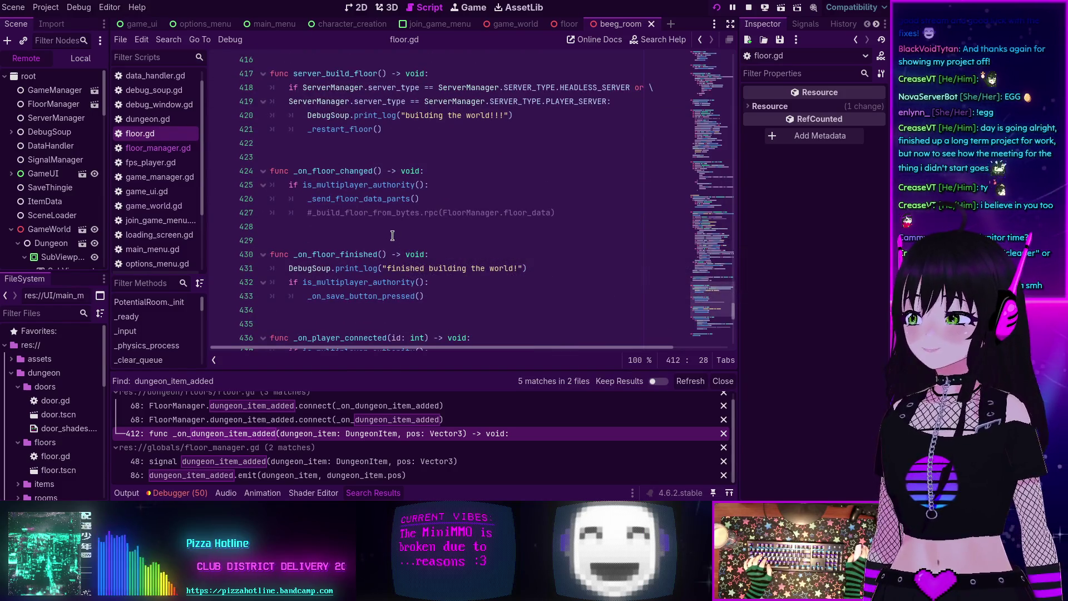
pyautogui.scroll(1, 398, 188)
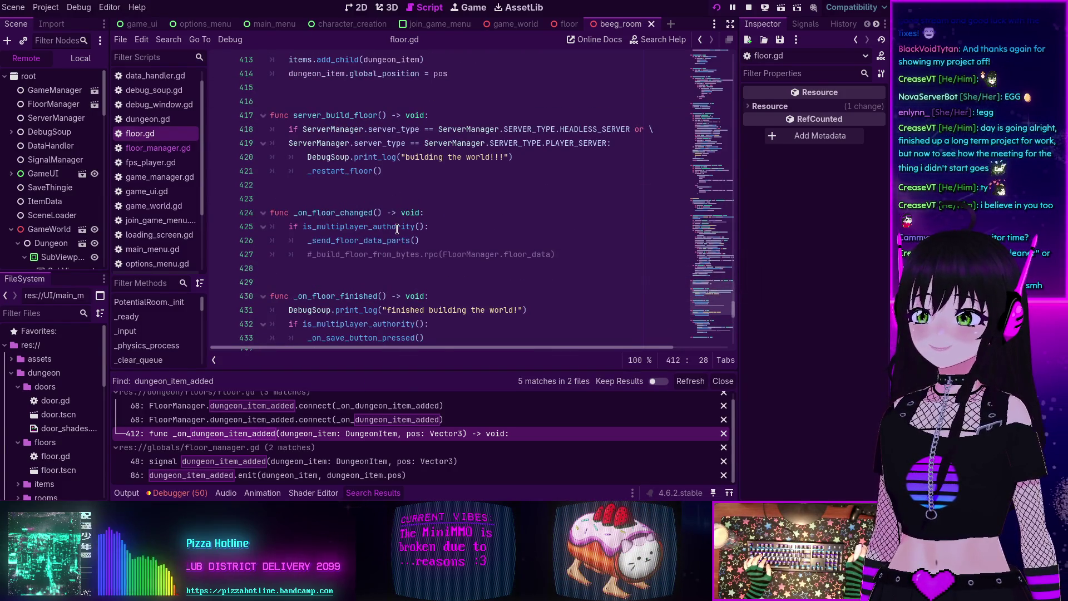
pyautogui.scroll(5, 397, 228)
pyautogui.click(291, 268)
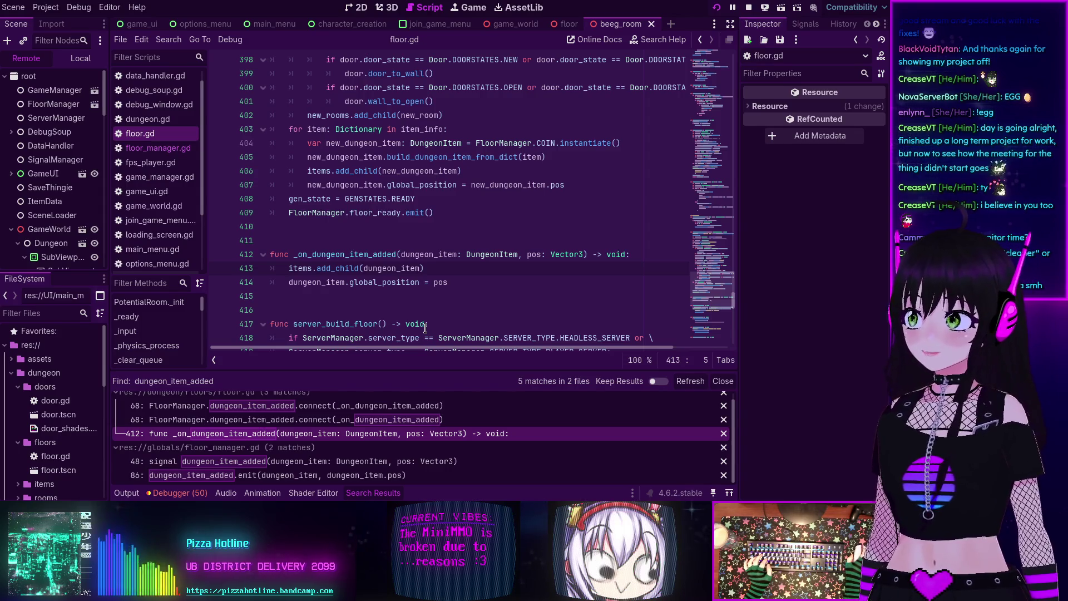
pyautogui.scroll(-1, 379, 306)
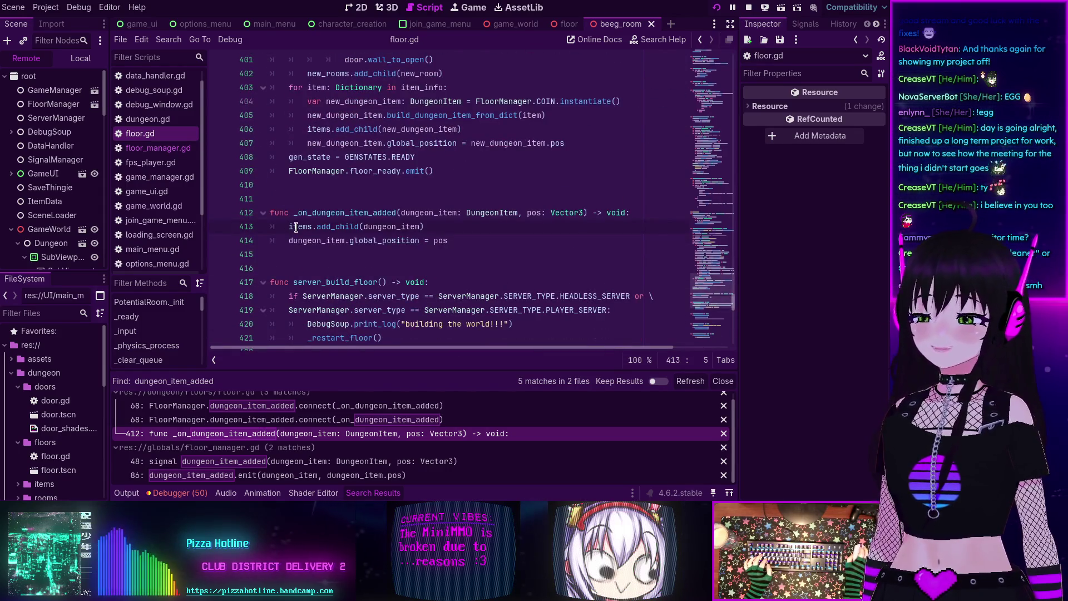
pyautogui.moveTo(296, 227)
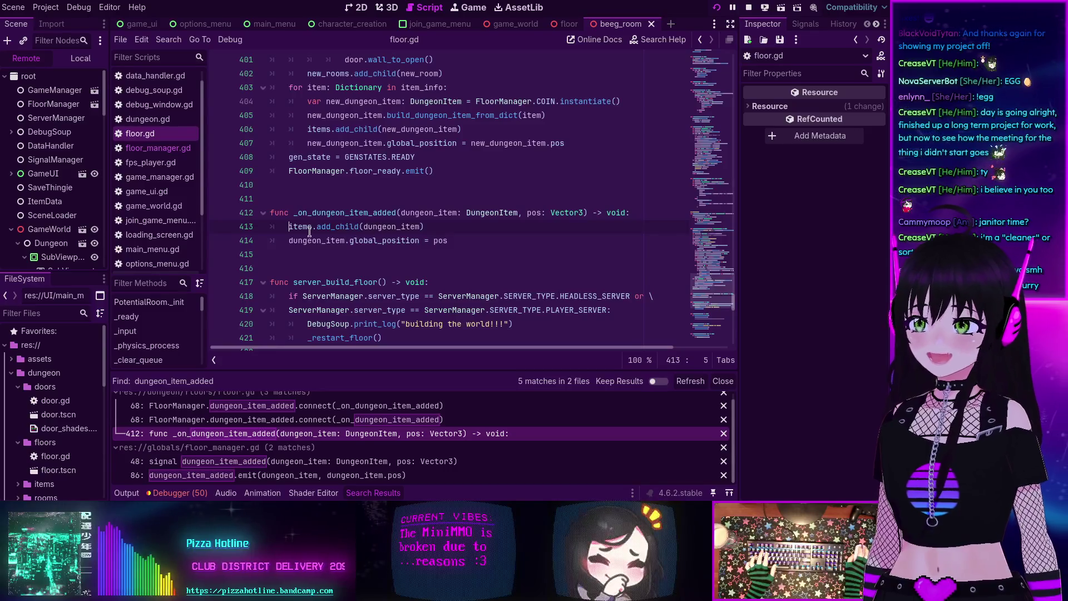
pyautogui.click(345, 226)
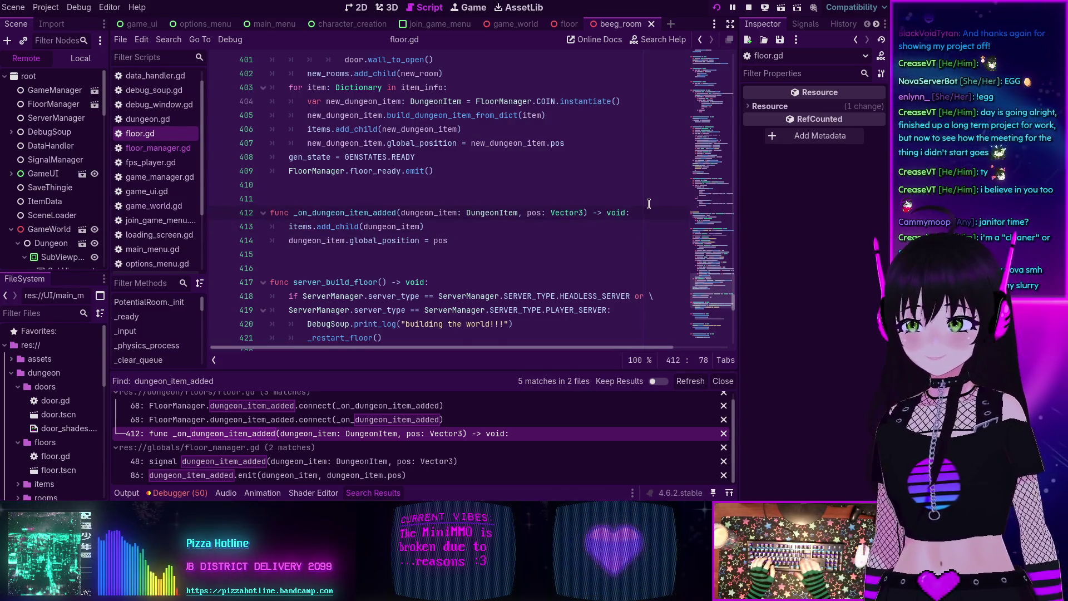
# Step: Start an if line above items.add_child and search the project for 'authority'
pyautogui.hotkey('ctrl', 'shift', 'Return')
pyautogui.write('if')
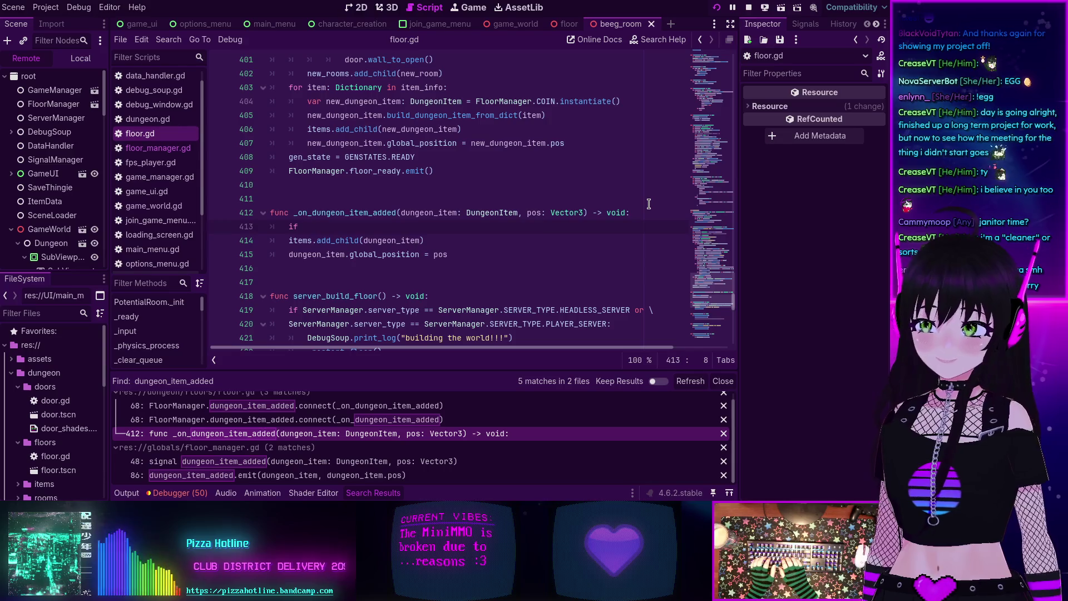
pyautogui.press('BackSpace')
pyautogui.press('BackSpace')
pyautogui.press('BackSpace')
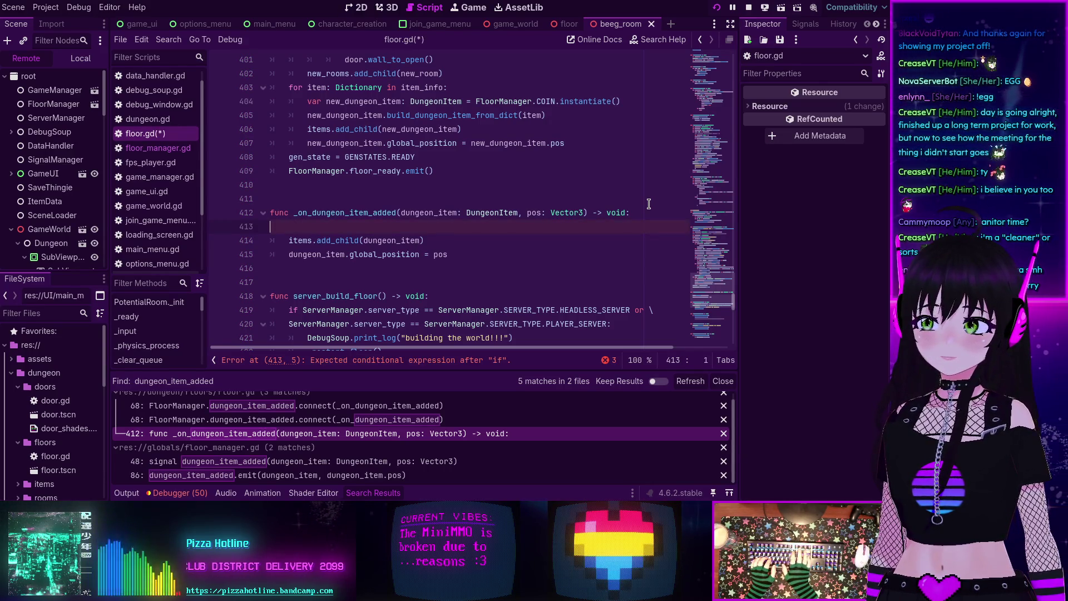
pyautogui.hotkey('ctrl', 'shift', 'f')
pyautogui.write('aut')
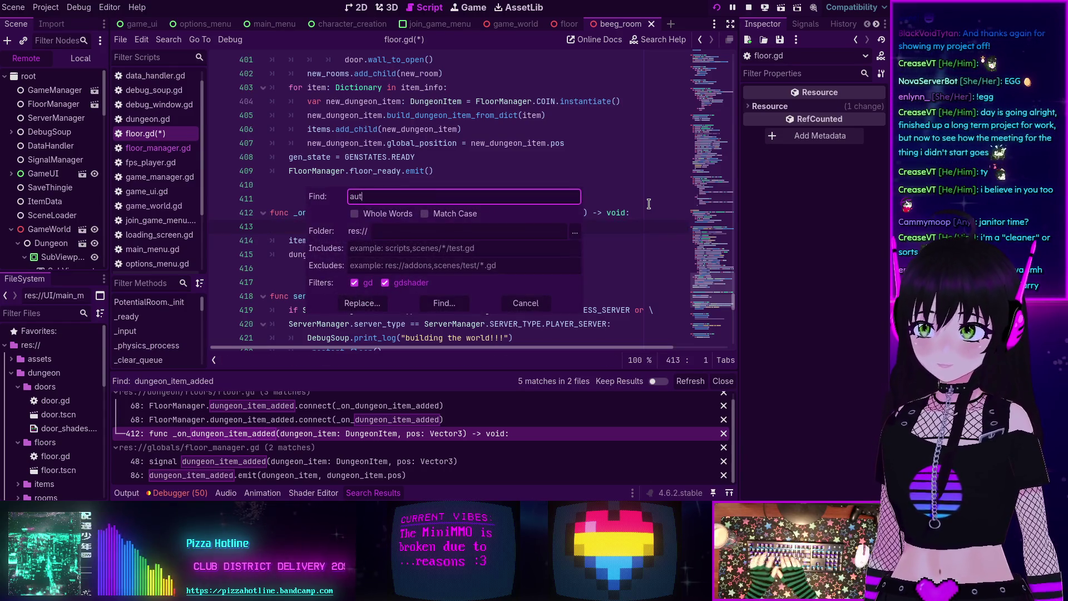
pyautogui.write('hority')
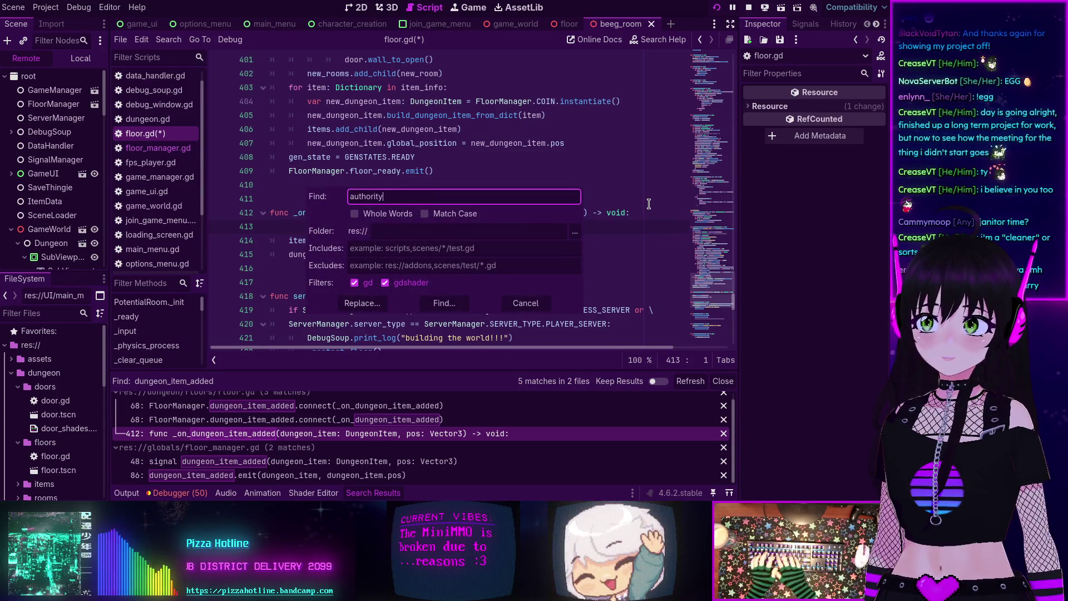
pyautogui.press('Return')
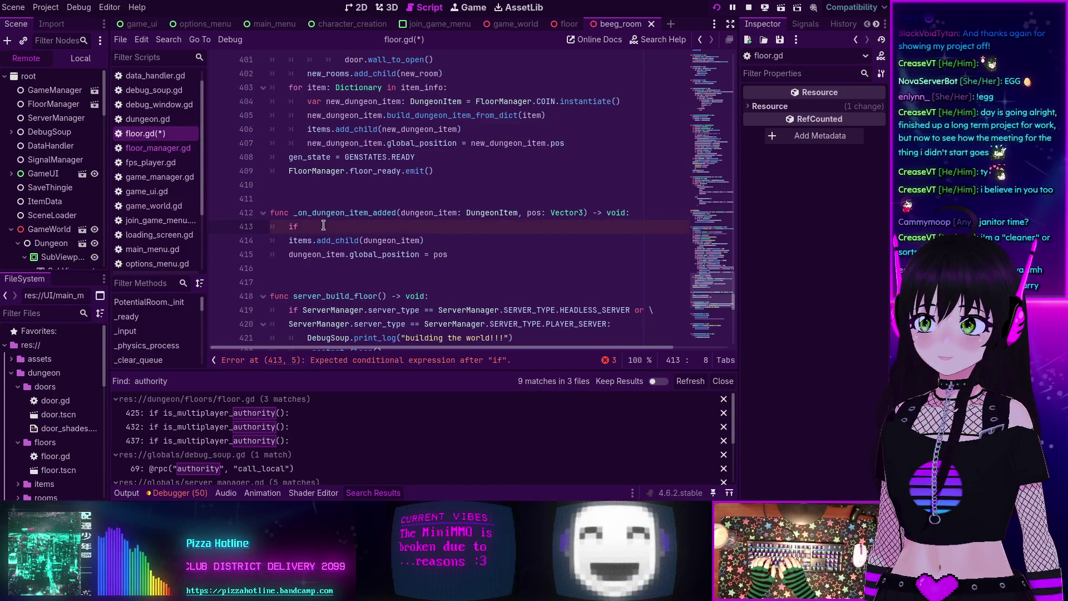
# Step: Guard add_child with 'if not is_multiplayer_authority():', save floor.gd, rerun, and open the Errors list
pyautogui.write('not is_multiplayer_authority()')
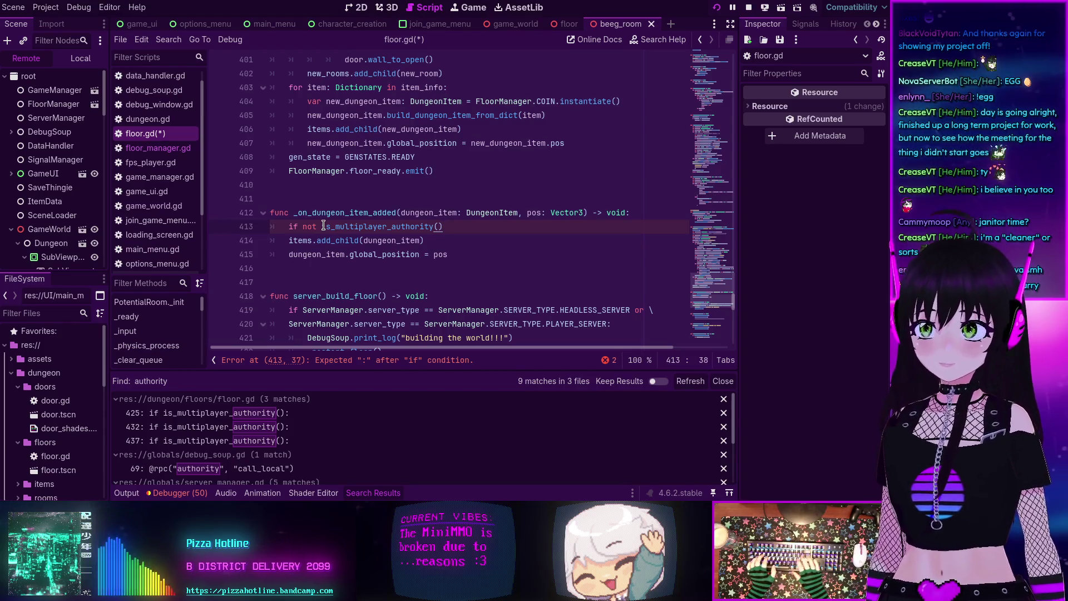
pyautogui.write(':')
pyautogui.press('Down')
pyautogui.press('Home')
pyautogui.press('Tab')
pyautogui.hotkey('ctrl', 's')
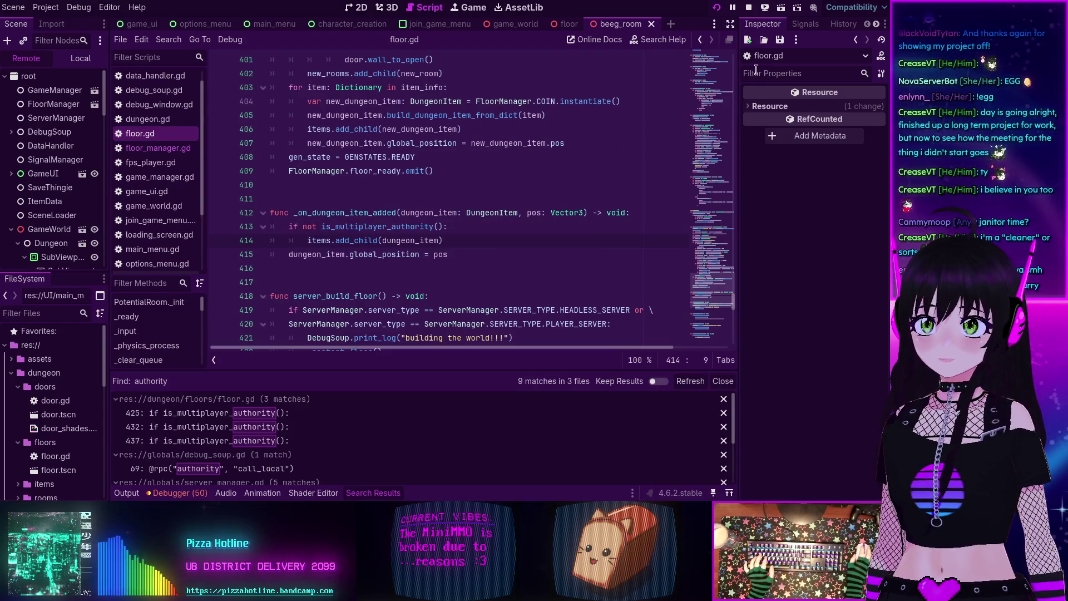
pyautogui.click(720, 7)
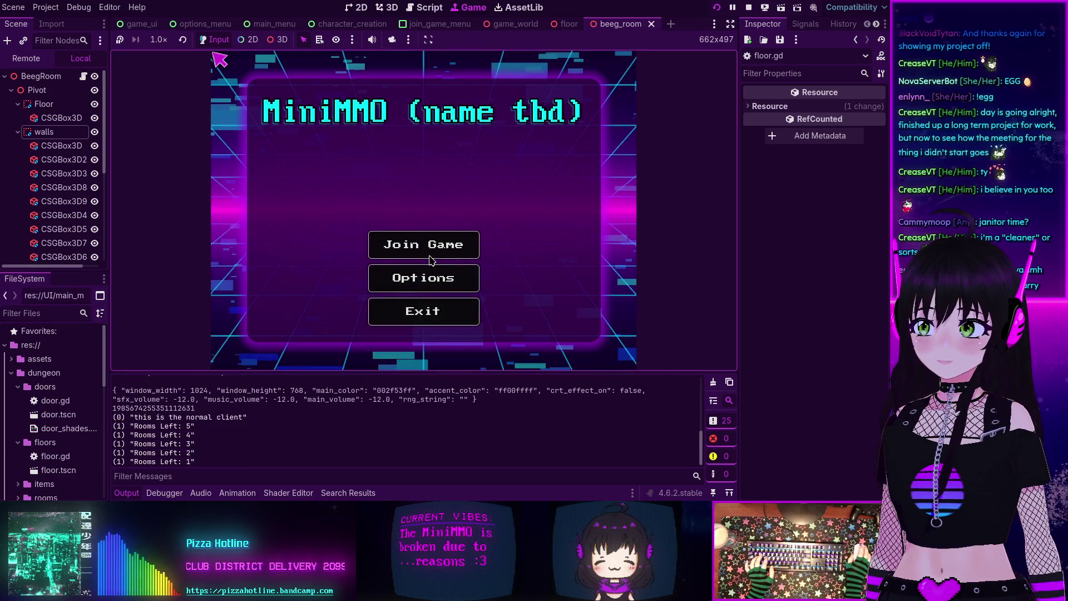
pyautogui.click(183, 494)
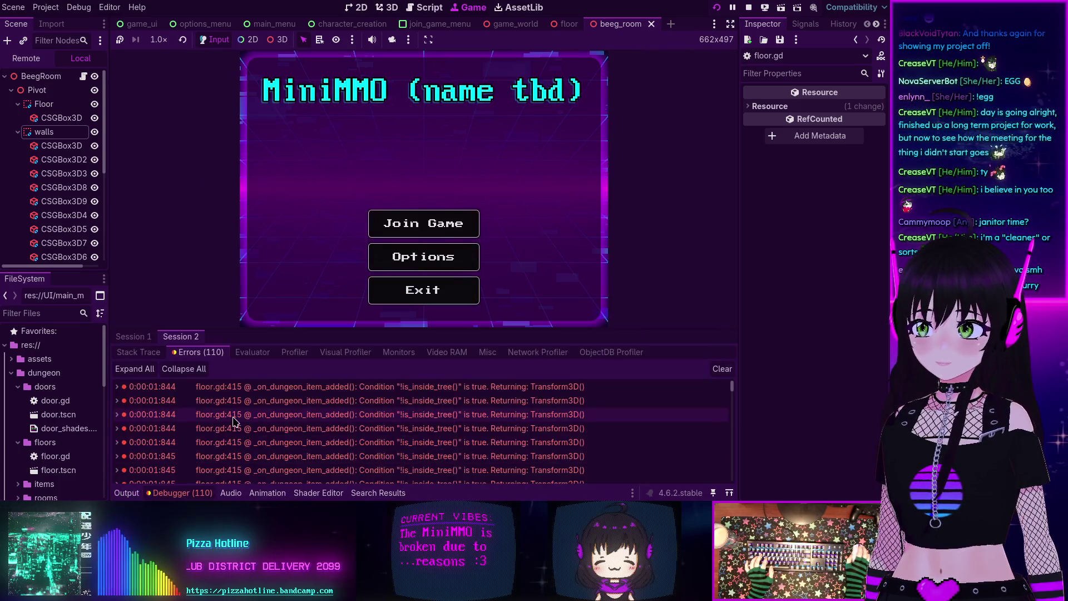
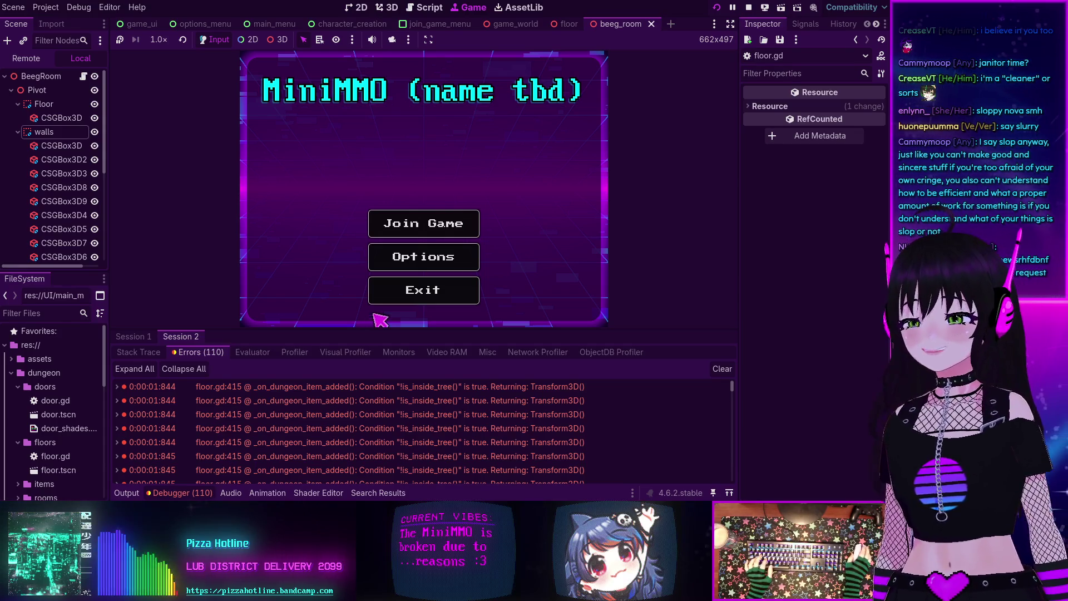
# Step: Jump from the is_inside_tree error to floor.gd line 415 in _on_dungeon_item_added
pyautogui.scroll(-5, 385, 411)
pyautogui.scroll(-5, 387, 415)
pyautogui.scroll(-5, 388, 413)
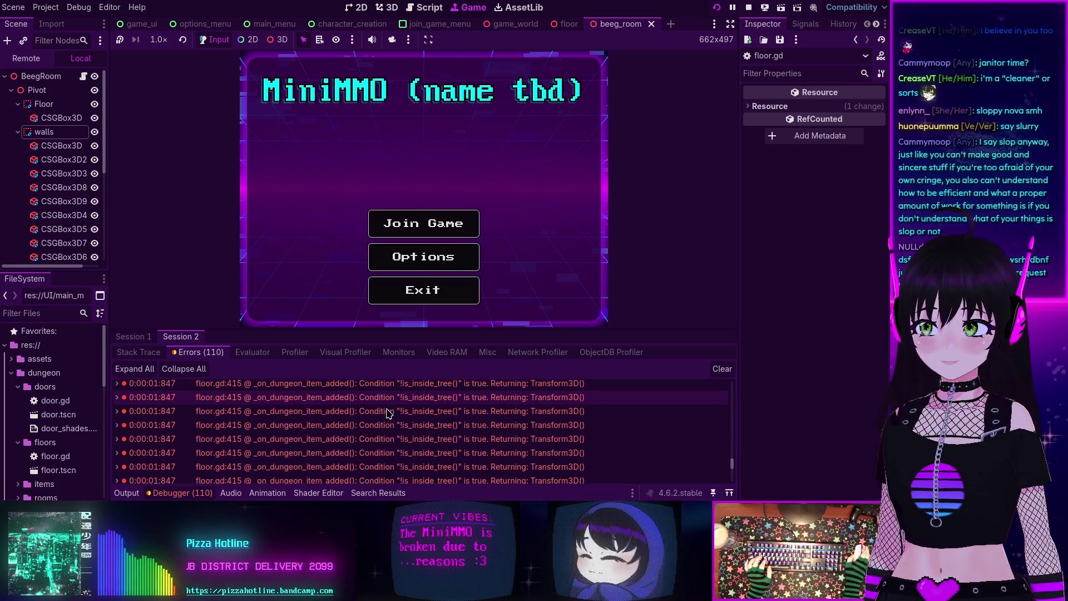
pyautogui.scroll(-5, 388, 413)
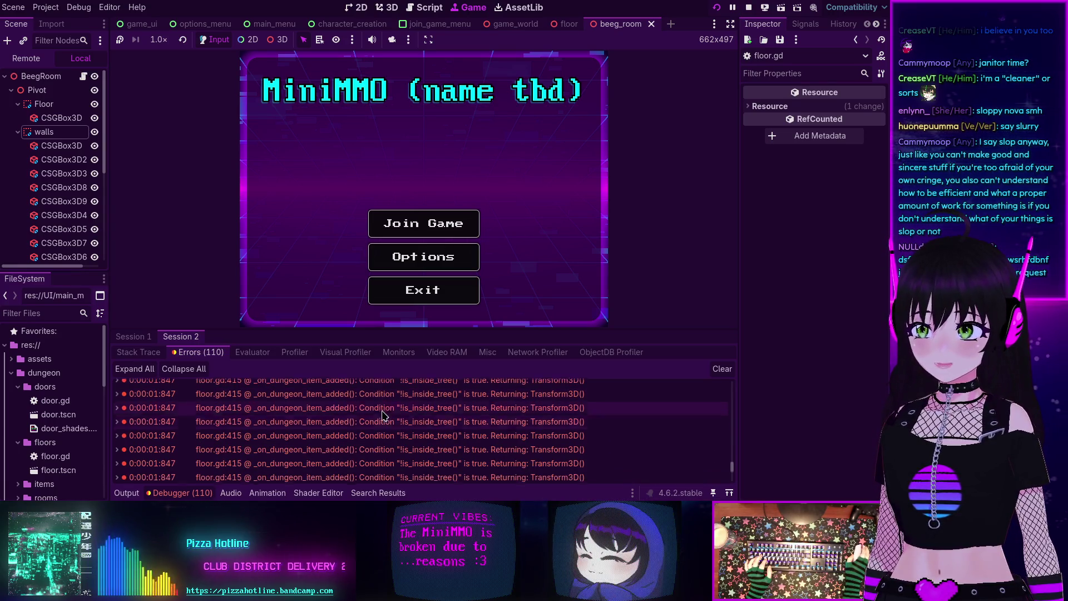
pyautogui.doubleClick(302, 408)
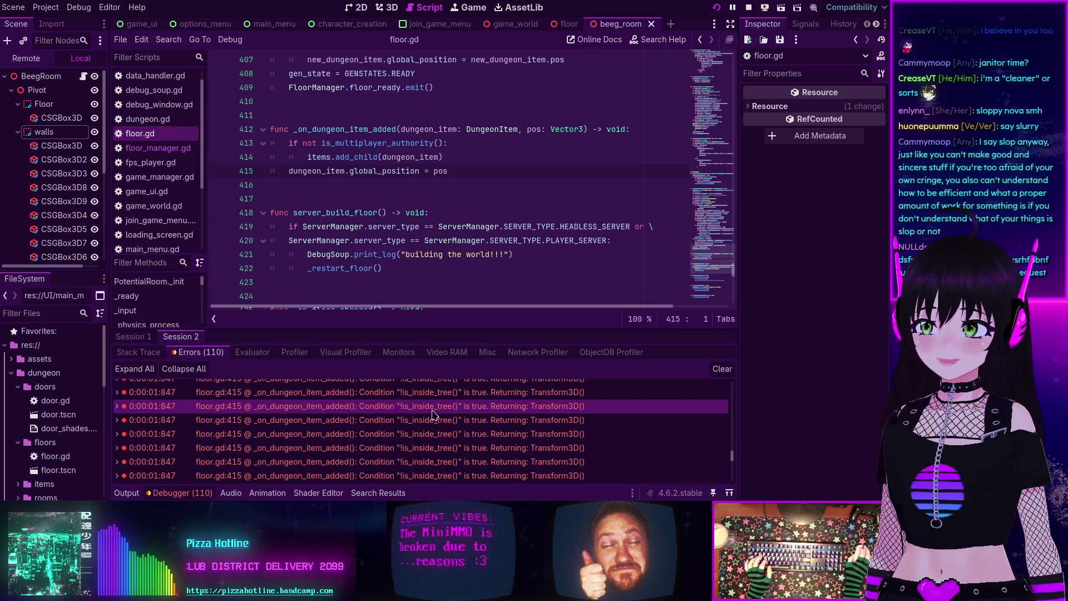
pyautogui.moveTo(531, 415)
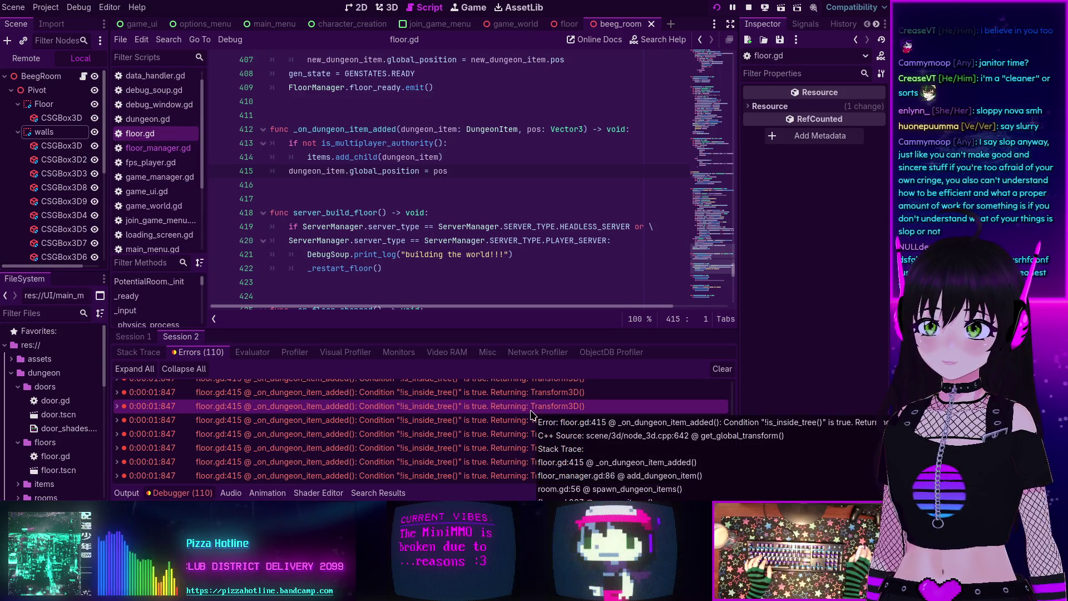
# Step: Expand the line-415 error and read its stack trace
pyautogui.click(117, 407)
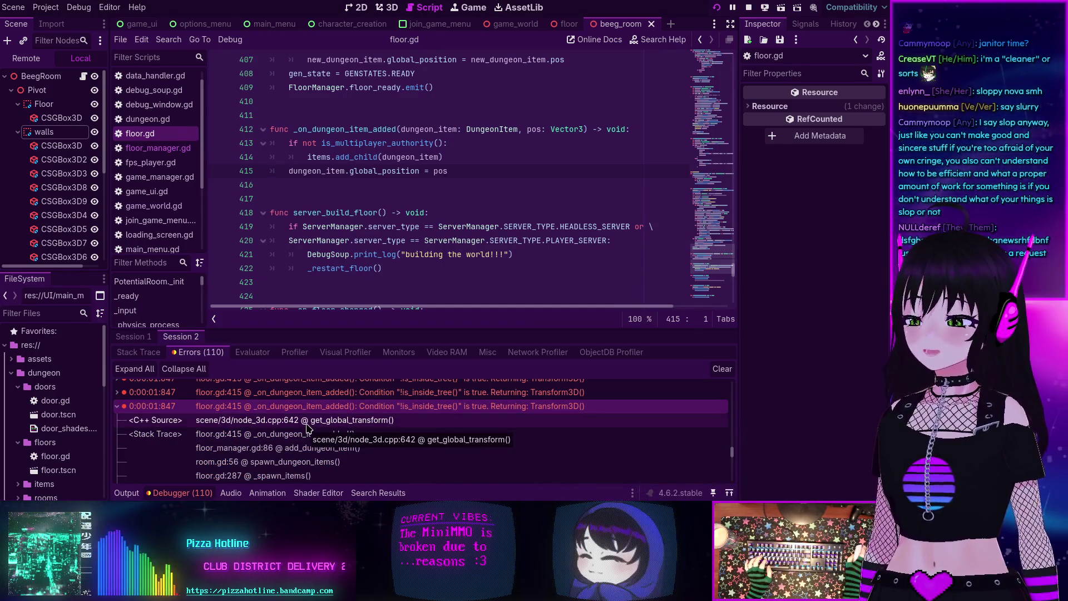
pyautogui.scroll(-1, 306, 427)
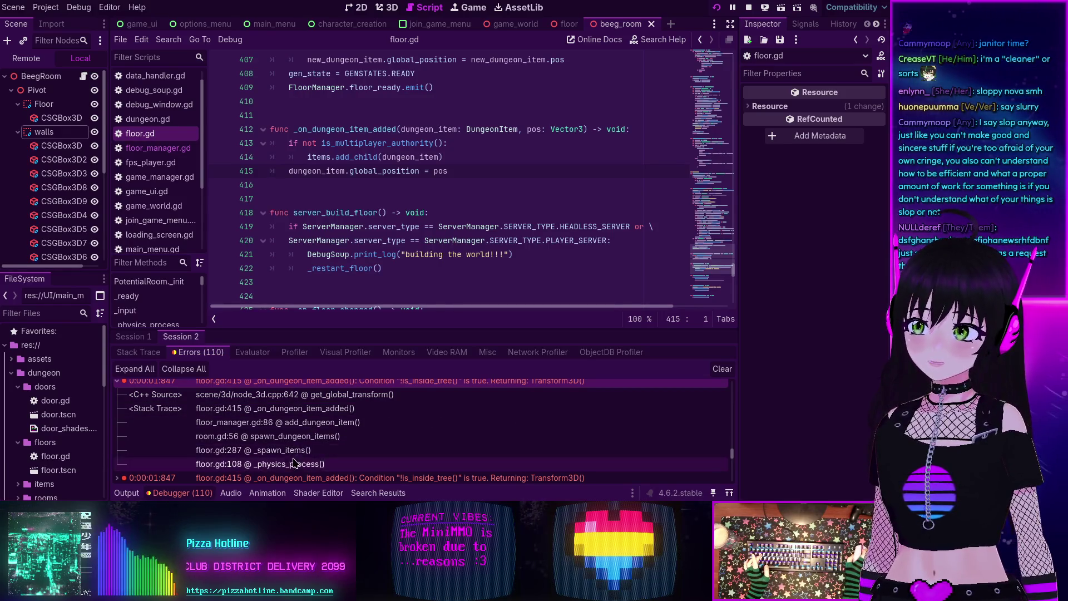
pyautogui.scroll(1, 295, 466)
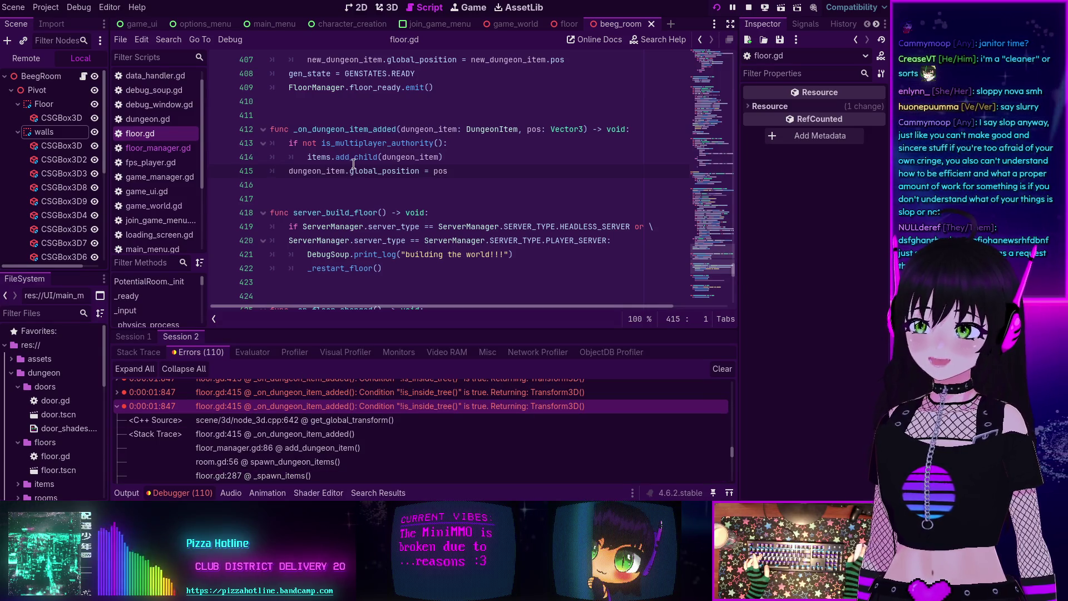
pyautogui.moveTo(372, 172)
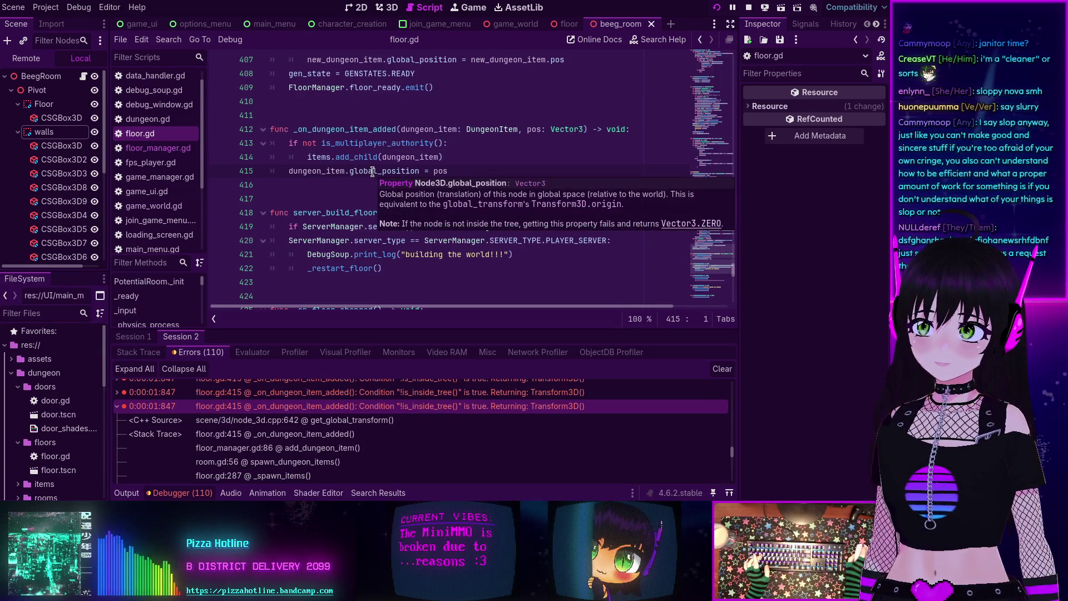
pyautogui.scroll(3, 377, 420)
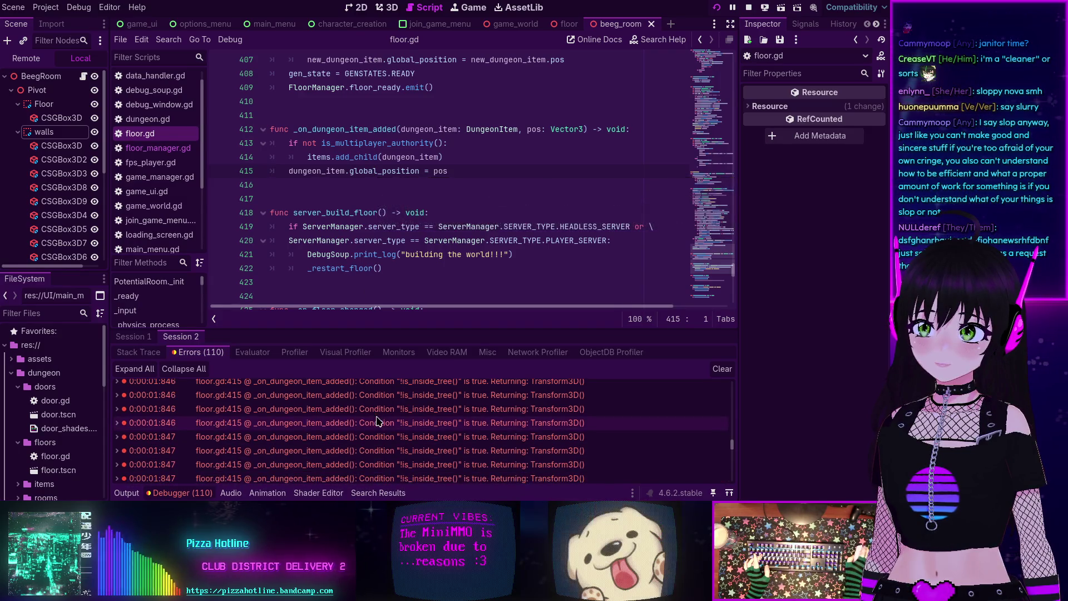
pyautogui.moveTo(377, 420)
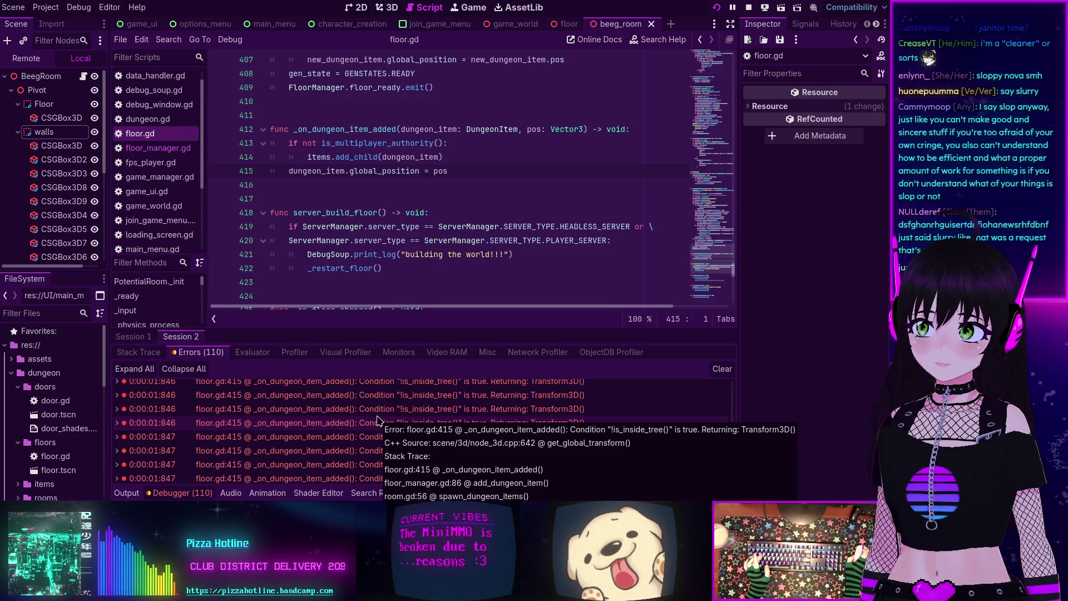
pyautogui.moveTo(322, 143)
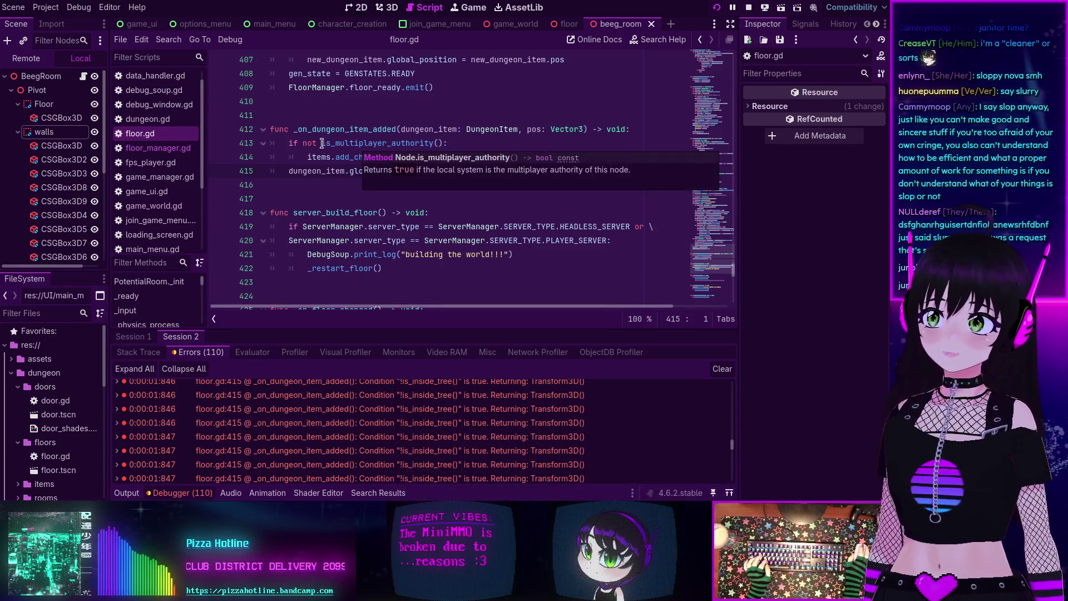
pyautogui.moveTo(322, 143)
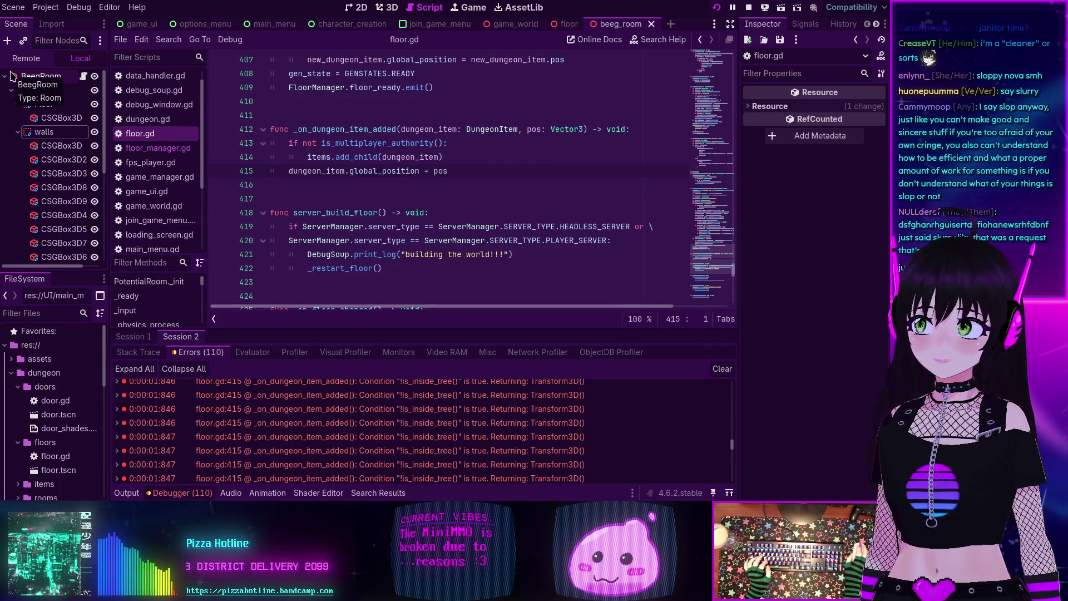
# Step: Show the running game's Remote scene tree and review floor.gd's item-spawning code
pyautogui.click(27, 58)
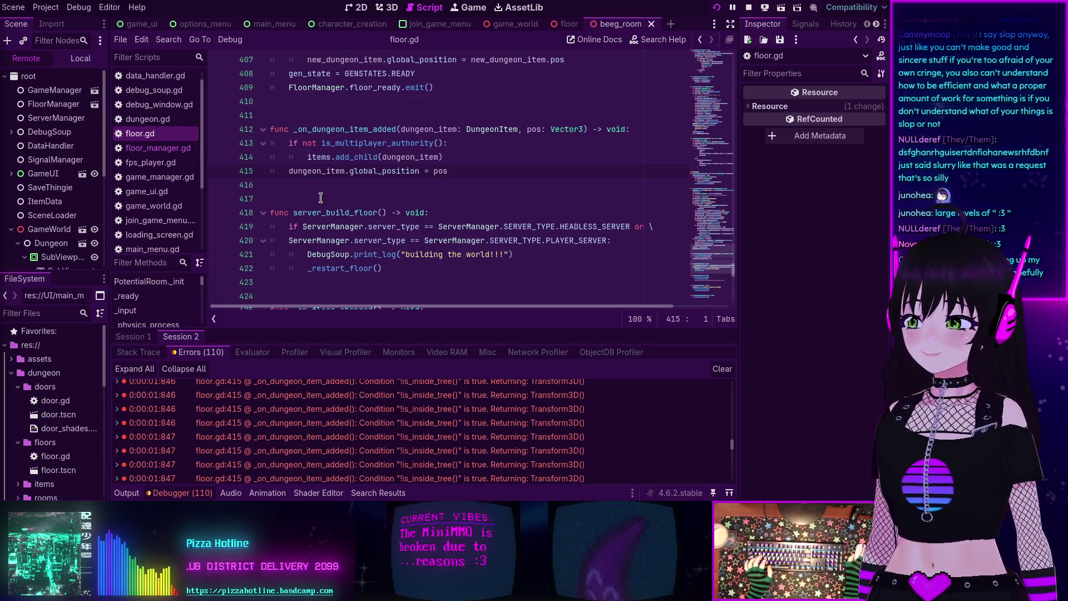
pyautogui.scroll(2, 316, 192)
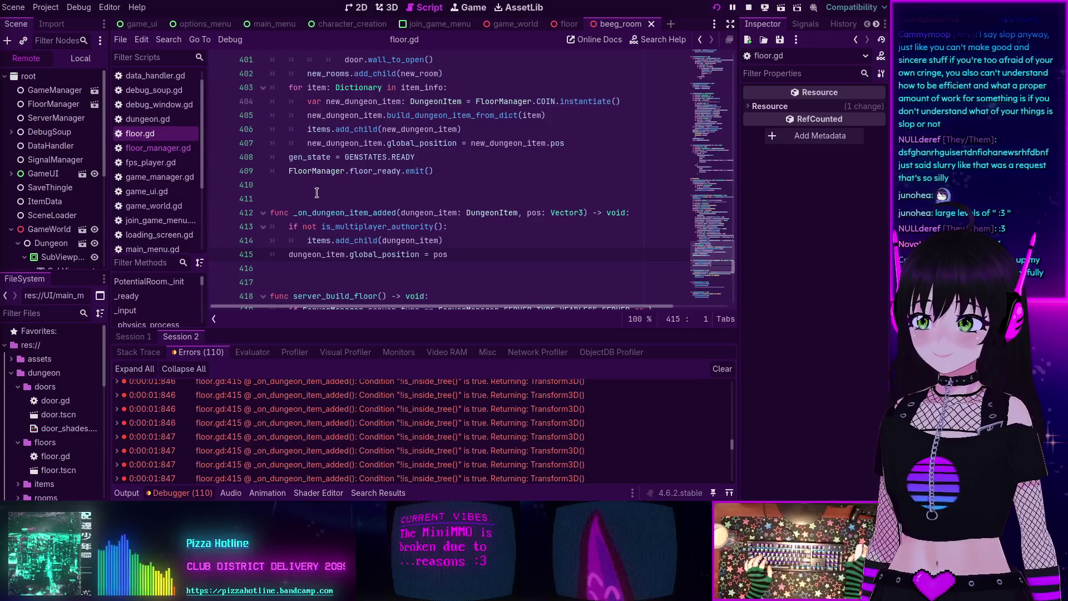
pyautogui.scroll(10, 317, 192)
pyautogui.scroll(2, 316, 192)
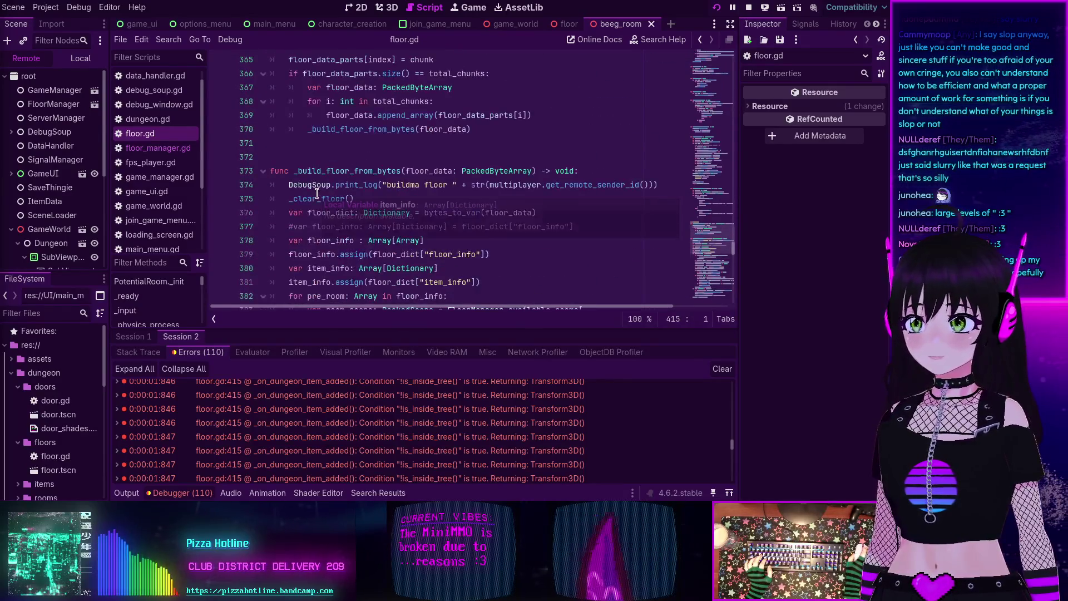
pyautogui.scroll(-3, 316, 170)
pyautogui.scroll(-8, 316, 169)
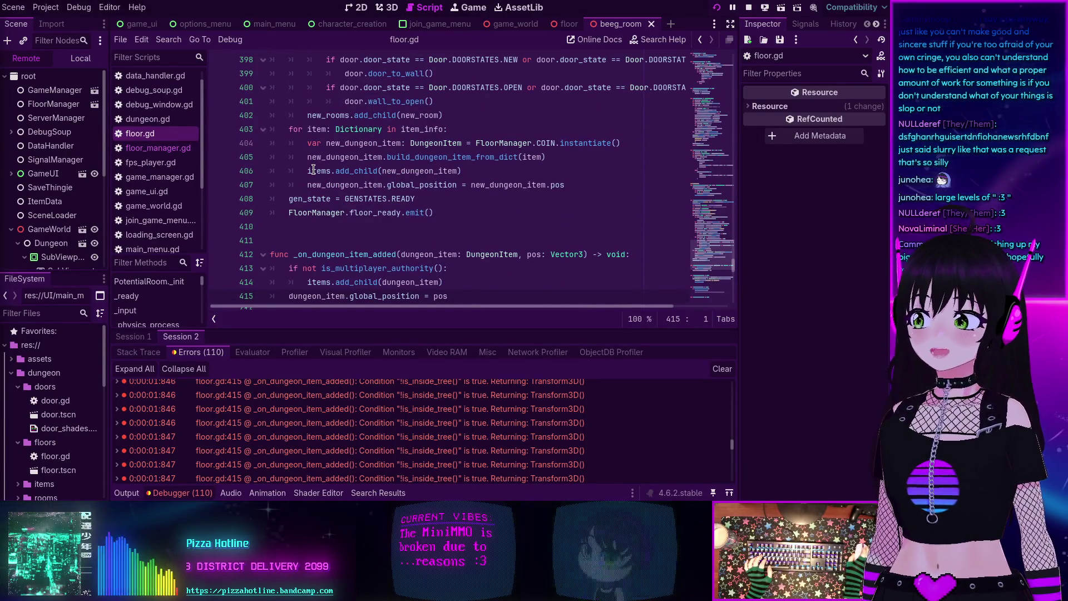
pyautogui.moveTo(313, 170)
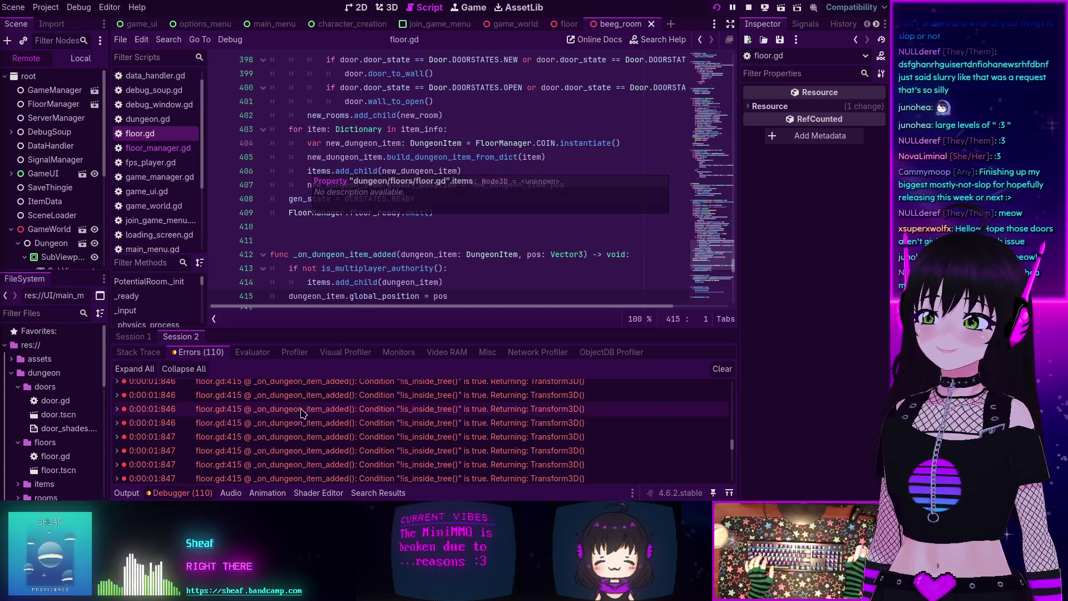
# Step: Stop the running MiniMMO game with F8
pyautogui.scroll(3, 372, 430)
pyautogui.scroll(5, 372, 430)
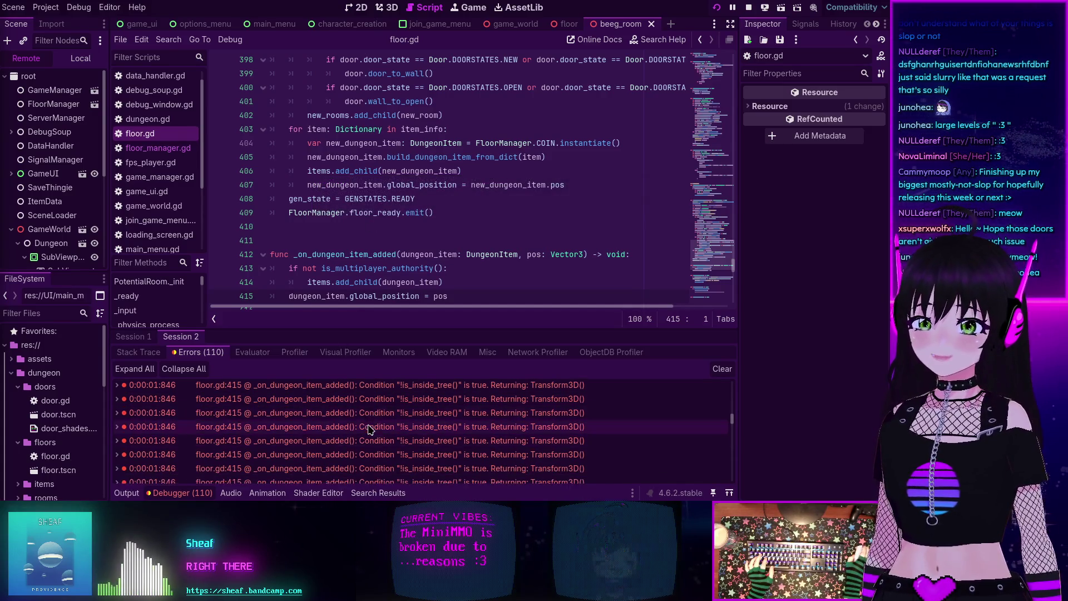
pyautogui.moveTo(356, 408)
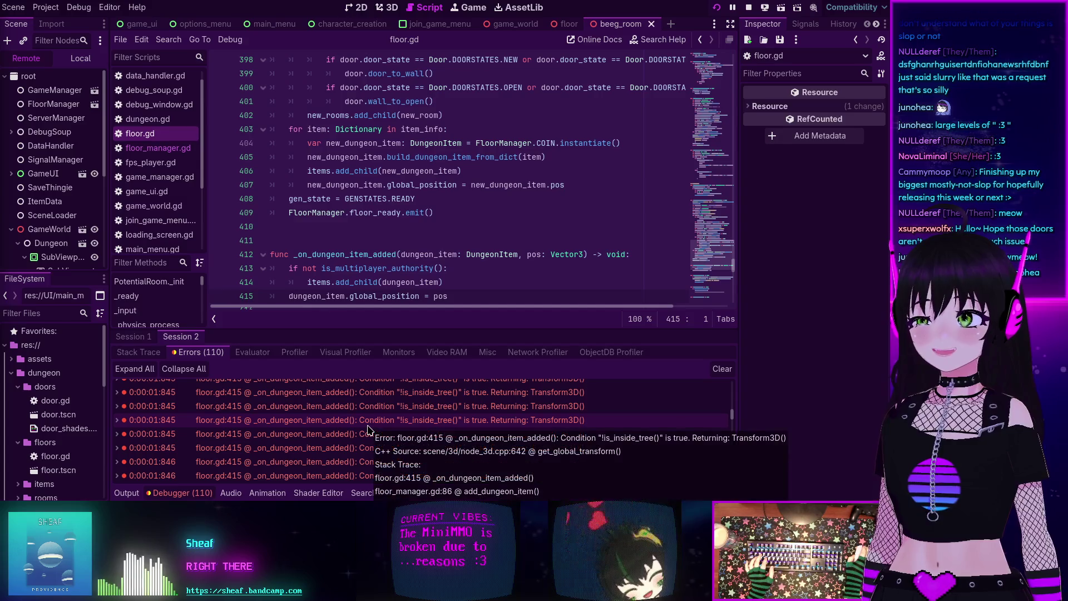
pyautogui.press('F8')
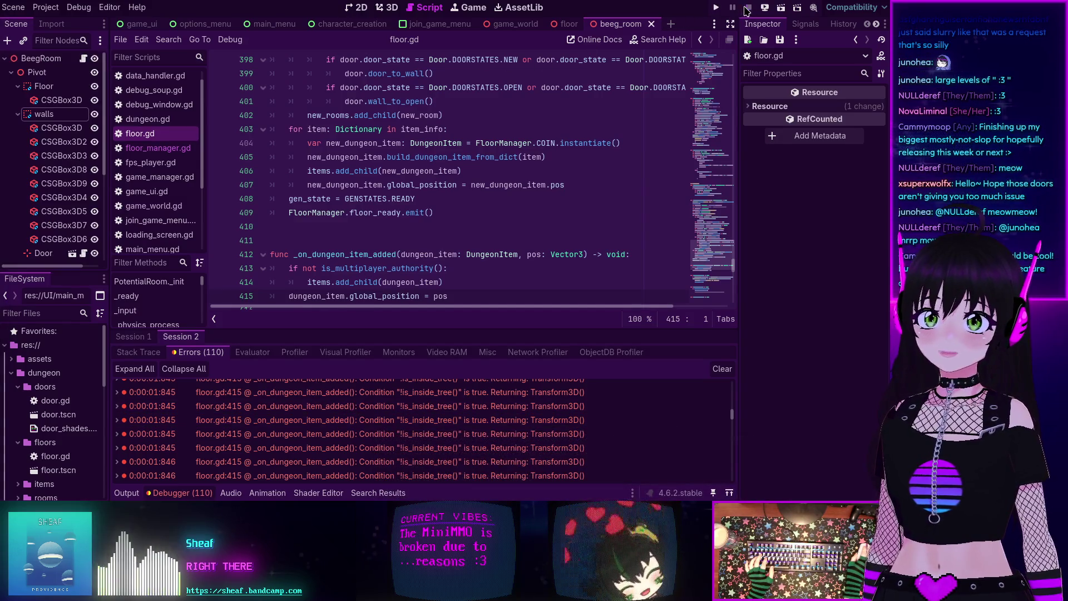
# Step: Glance at Project Settings, then show floor_manager.gd at add_dungeon_item, where line 86 emits dungeon_item_added
pyautogui.scroll(15, 389, 113)
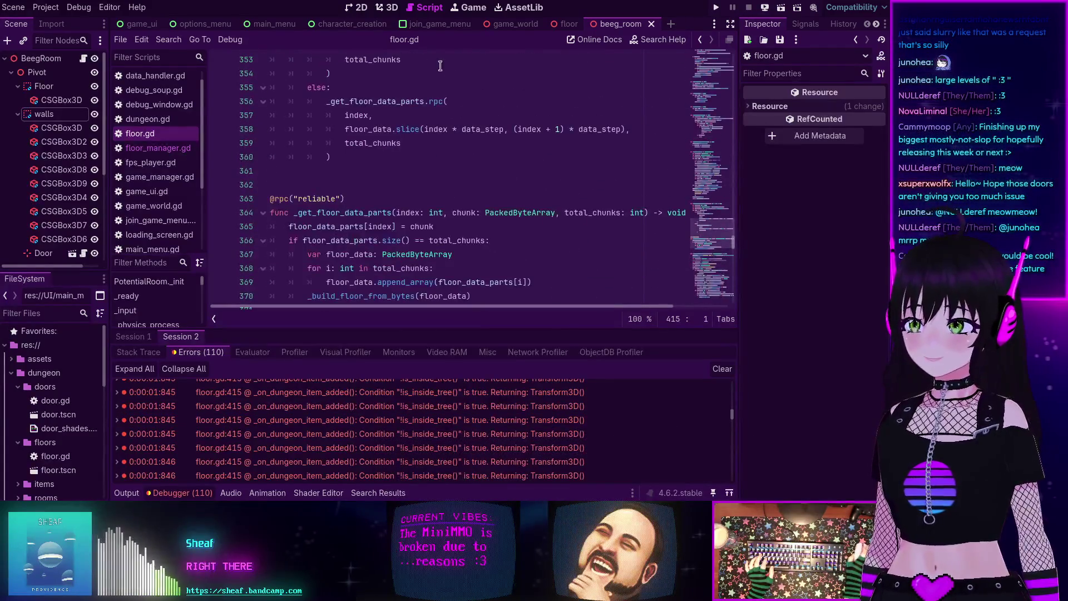
pyautogui.click(45, 7)
pyautogui.click(56, 27)
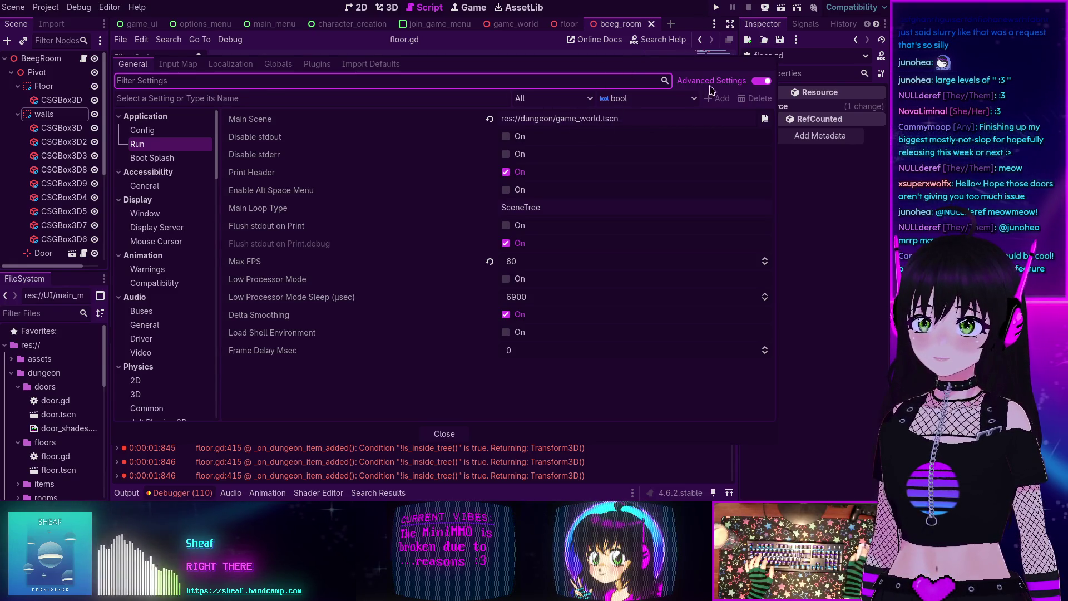
pyautogui.click(445, 429)
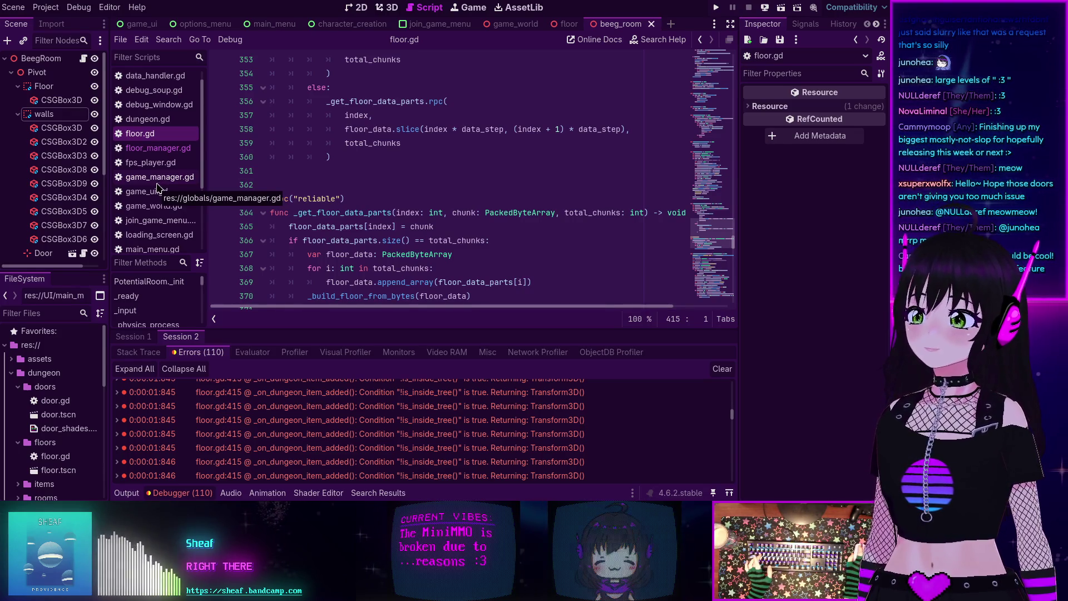
pyautogui.click(158, 147)
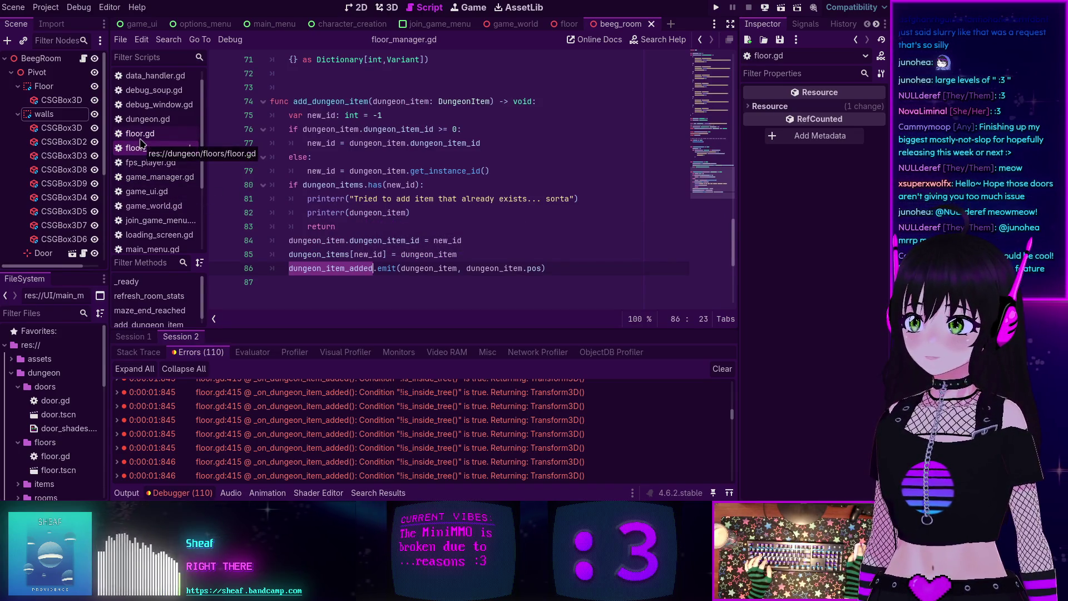
# Step: Open game_world.gd and collapse the bottom panel to read _ready's headless-server code
pyautogui.click(153, 206)
pyautogui.click(127, 493)
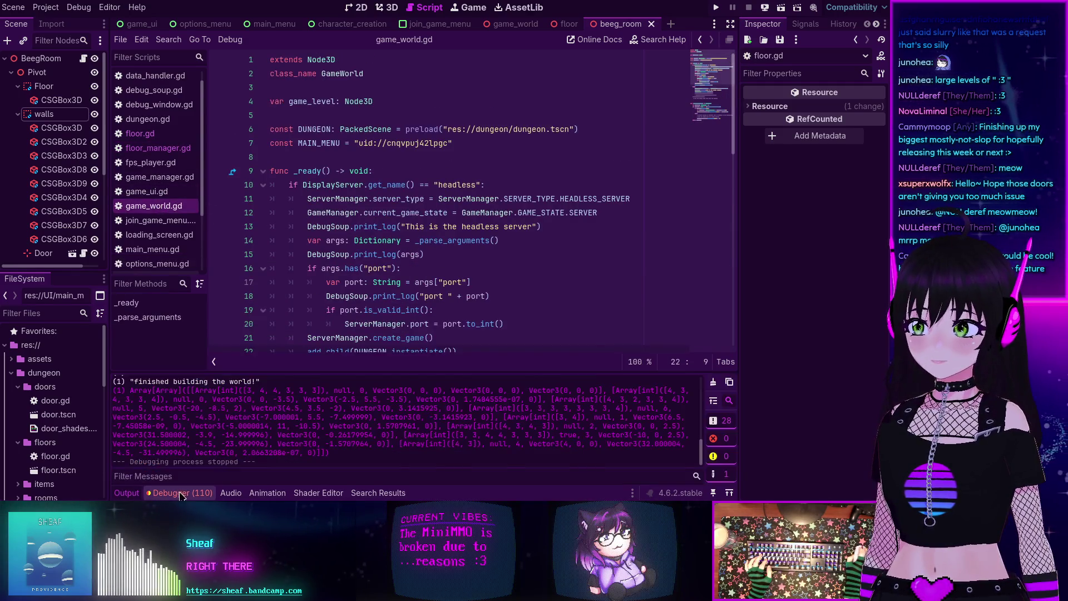
pyautogui.click(127, 492)
pyautogui.scroll(-5, 364, 115)
pyautogui.scroll(3, 364, 115)
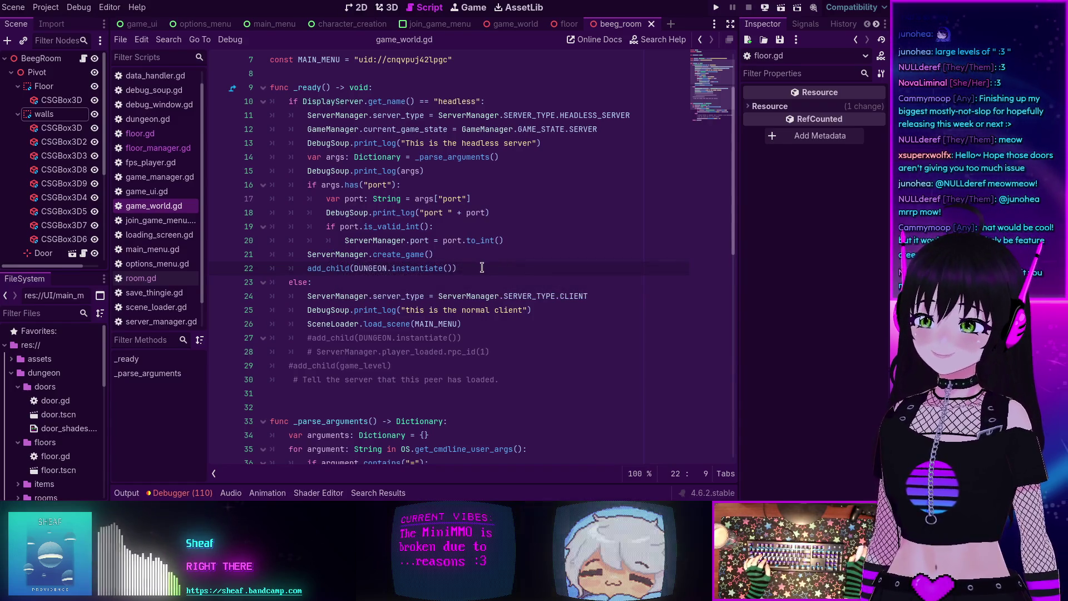
pyautogui.moveTo(308, 274)
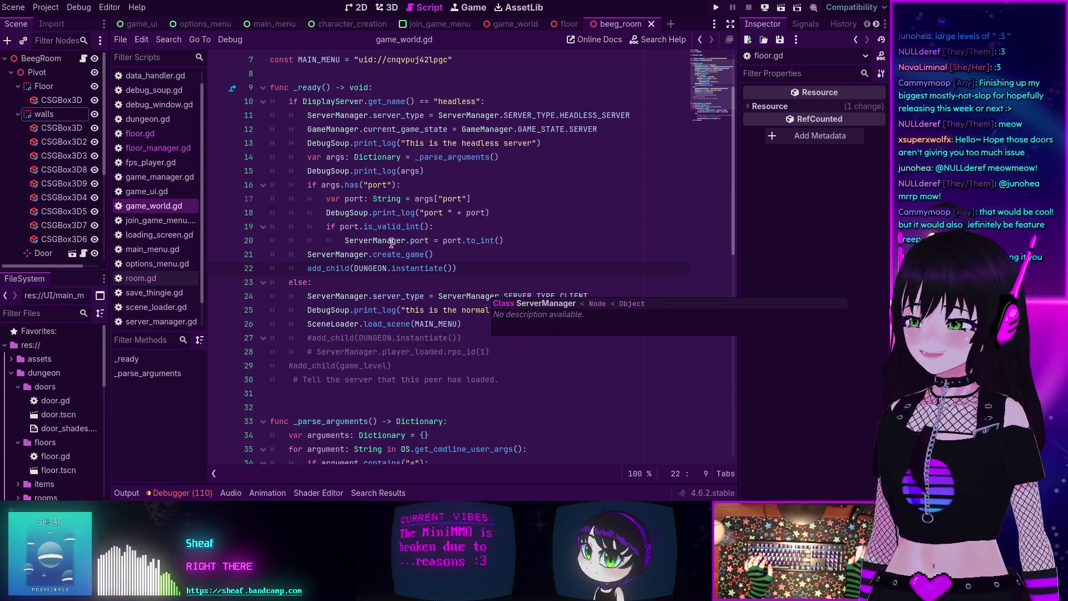
# Step: Set the project's Main Scene to res://UI/main_menu.tscn and run the game
pyautogui.click(46, 7)
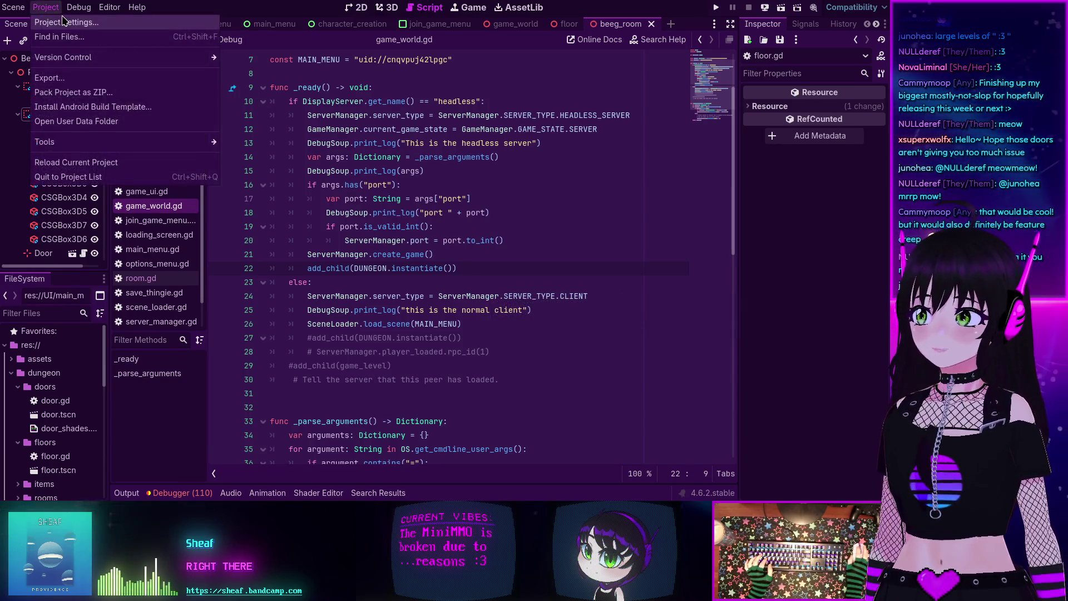
pyautogui.click(61, 23)
pyautogui.click(444, 434)
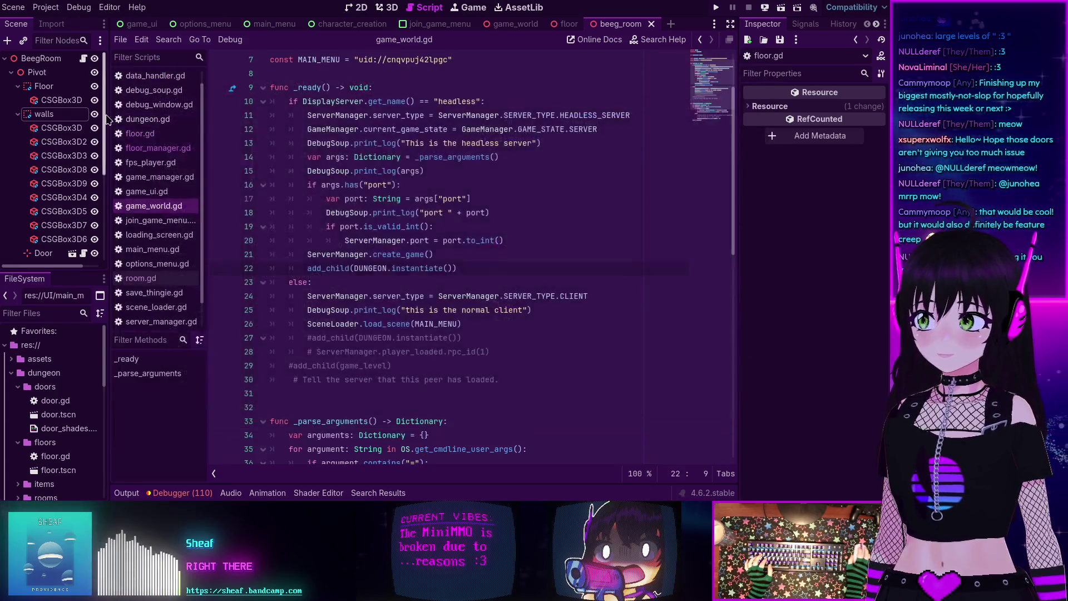
pyautogui.click(46, 7)
pyautogui.click(58, 24)
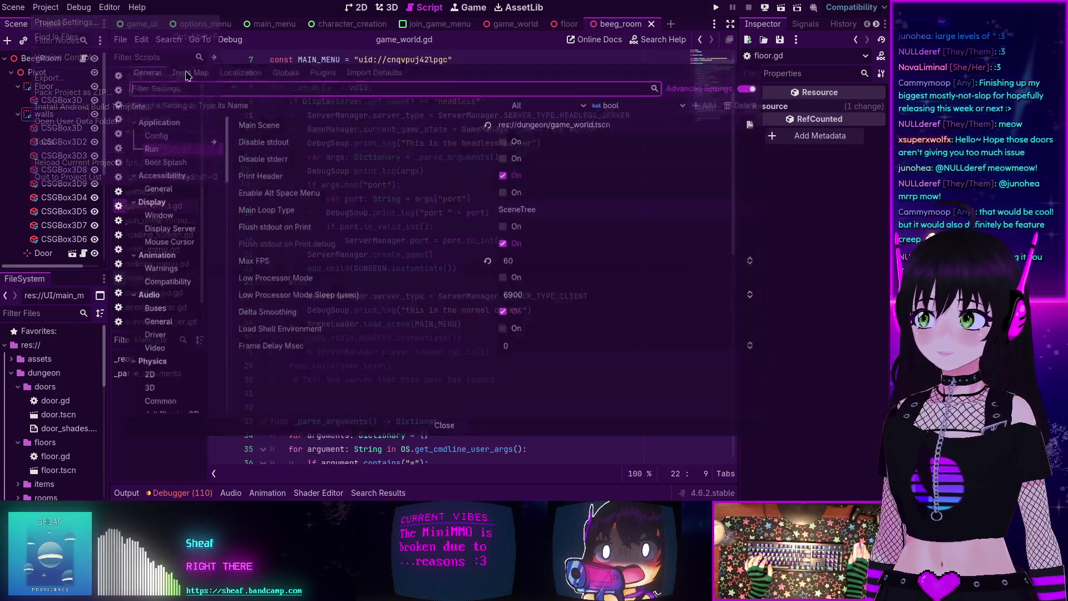
pyautogui.click(764, 119)
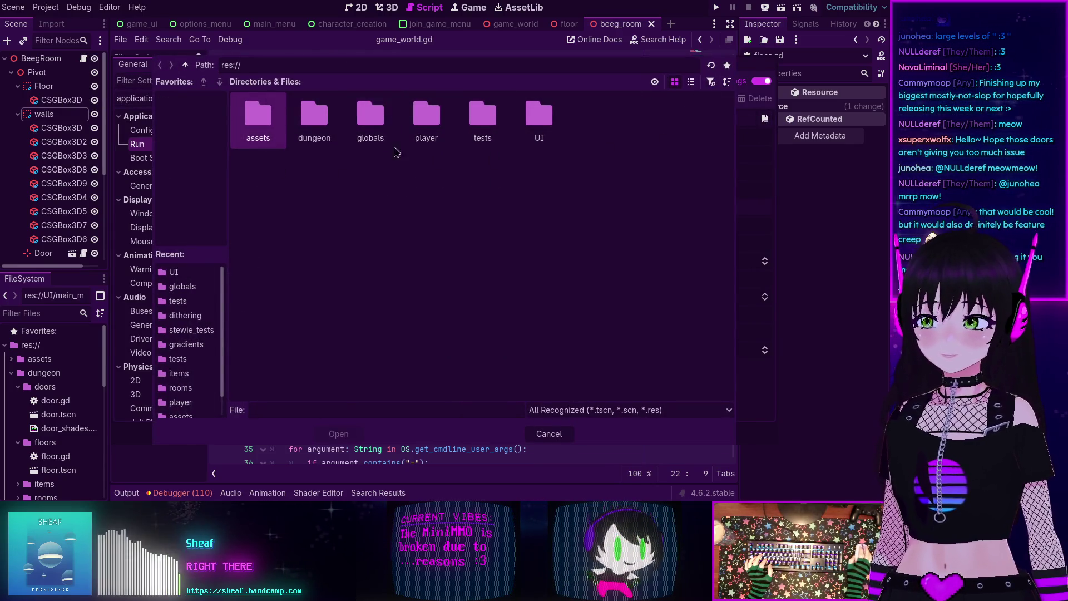
pyautogui.doubleClick(538, 129)
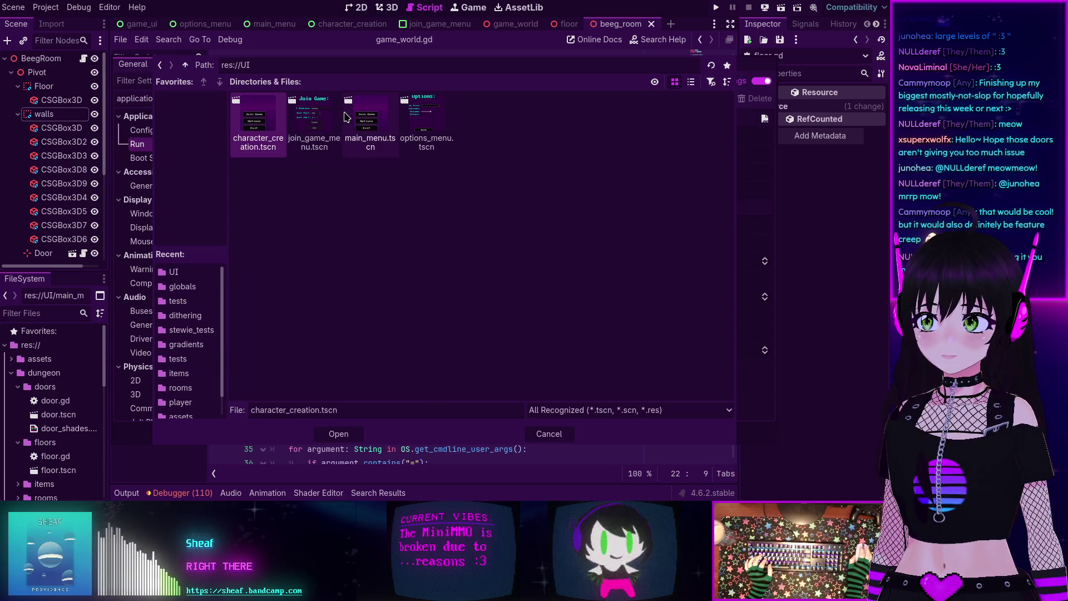
pyautogui.click(370, 117)
pyautogui.click(339, 434)
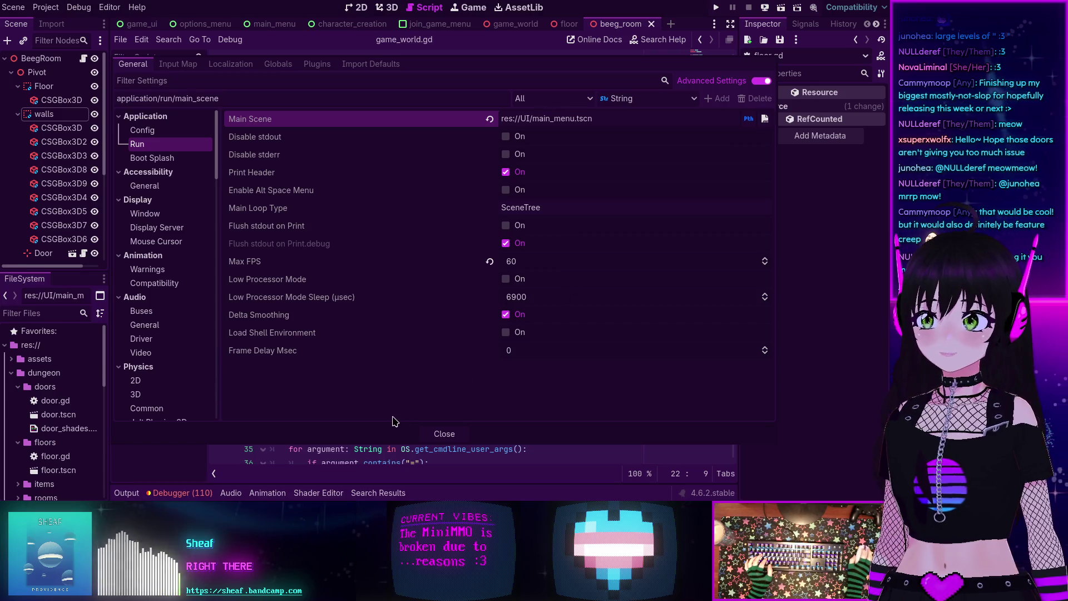
pyautogui.click(454, 437)
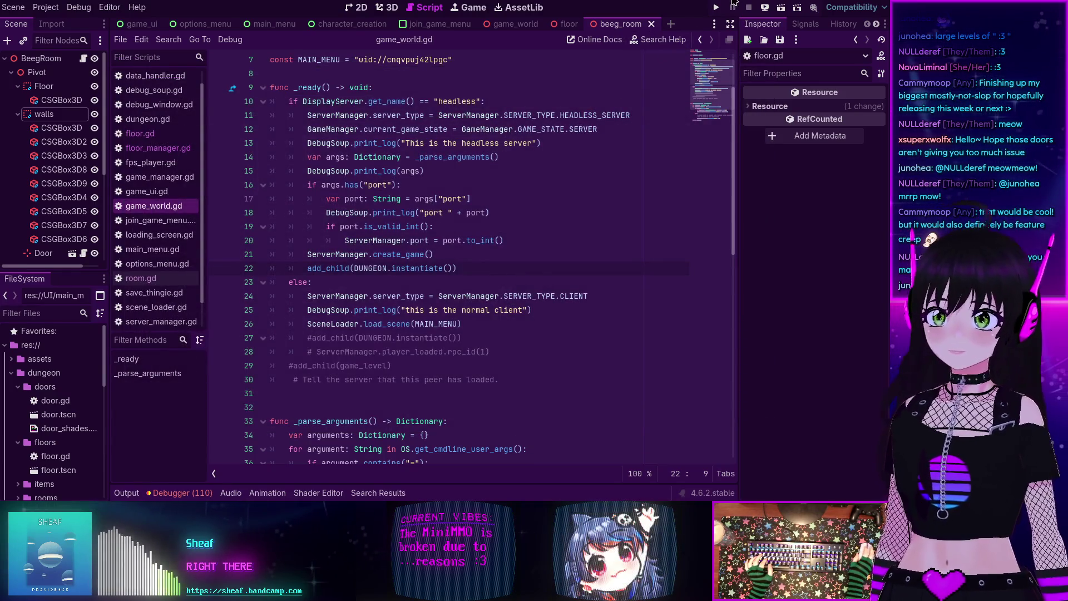
pyautogui.click(716, 7)
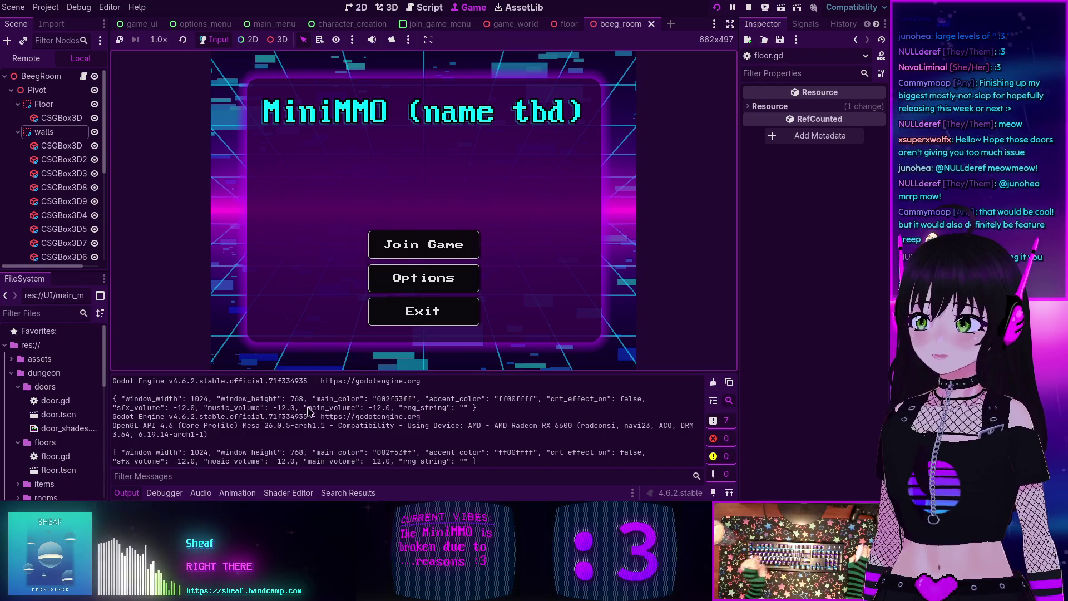
# Step: Stop the game and open main_menu.gd with its button variables and scene UIDs
pyautogui.click(749, 8)
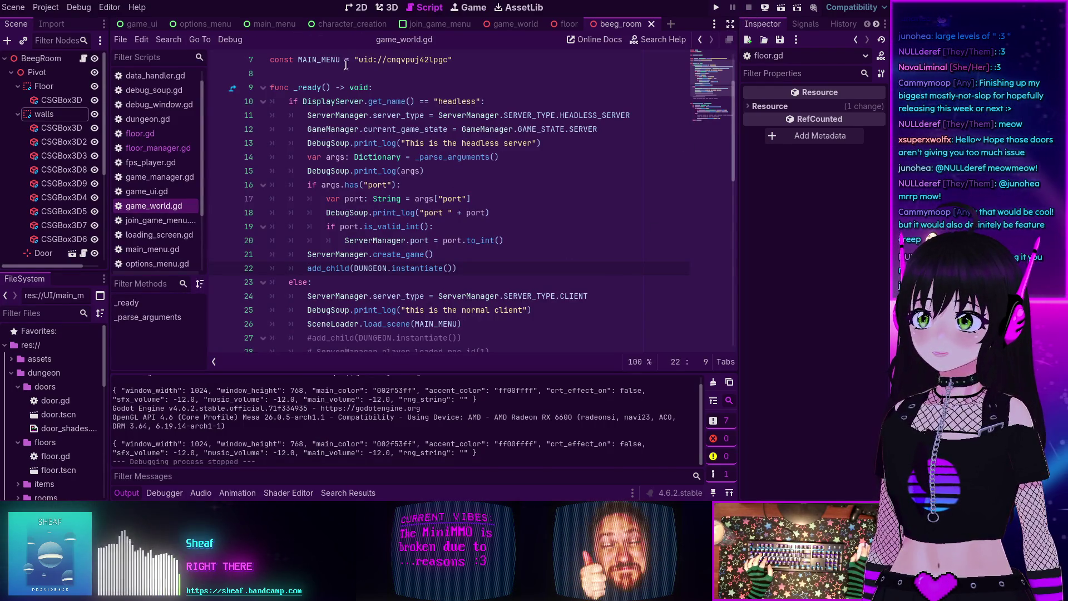
pyautogui.moveTo(389, 122)
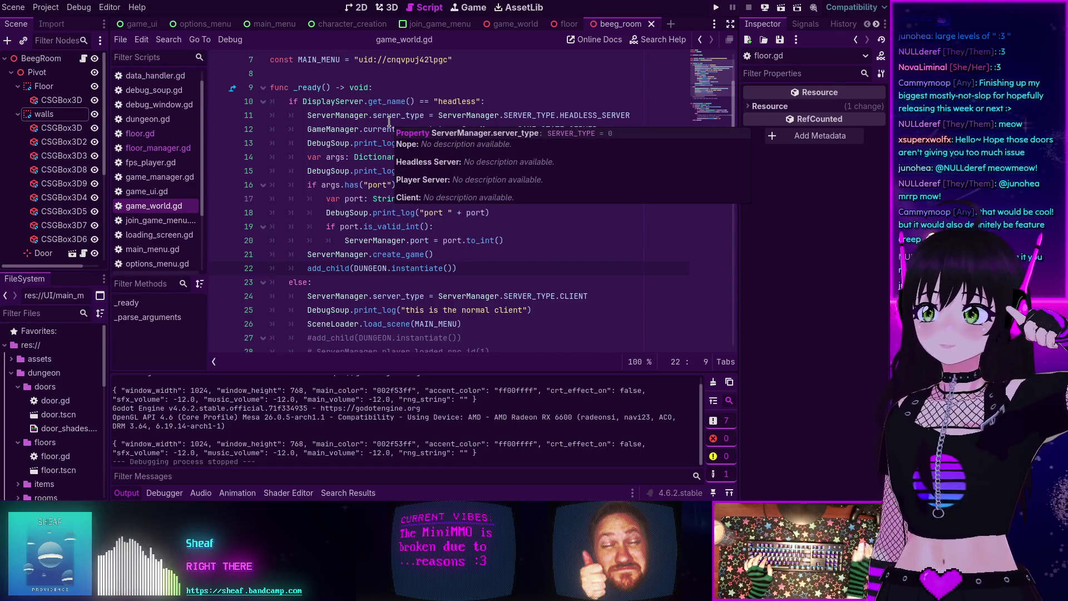
pyautogui.scroll(-3, 128, 208)
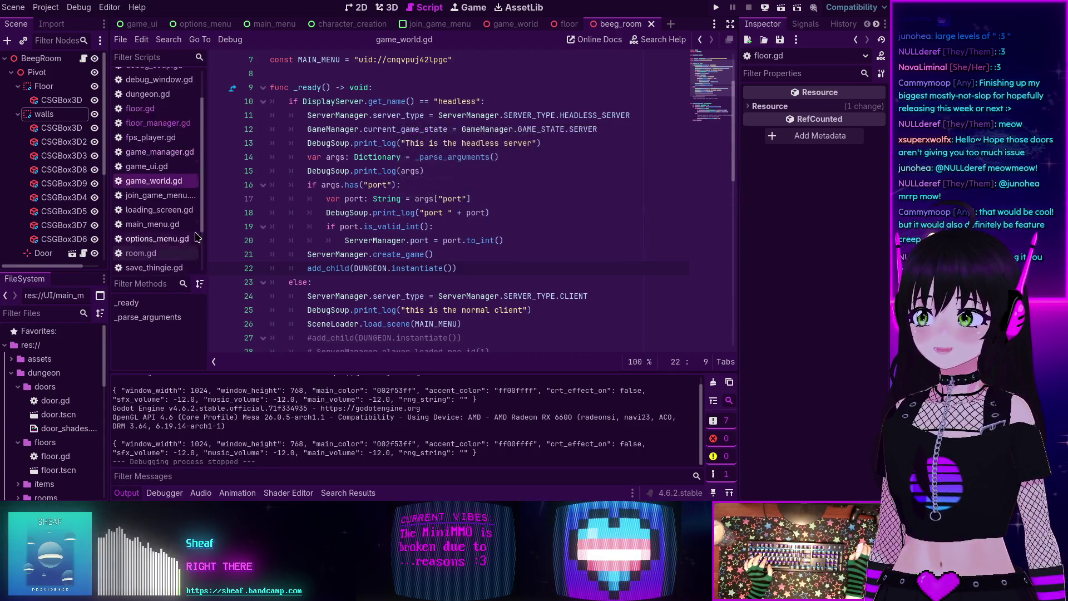
pyautogui.click(150, 200)
pyautogui.scroll(-4, 410, 201)
pyautogui.scroll(4, 410, 200)
pyautogui.moveTo(392, 192)
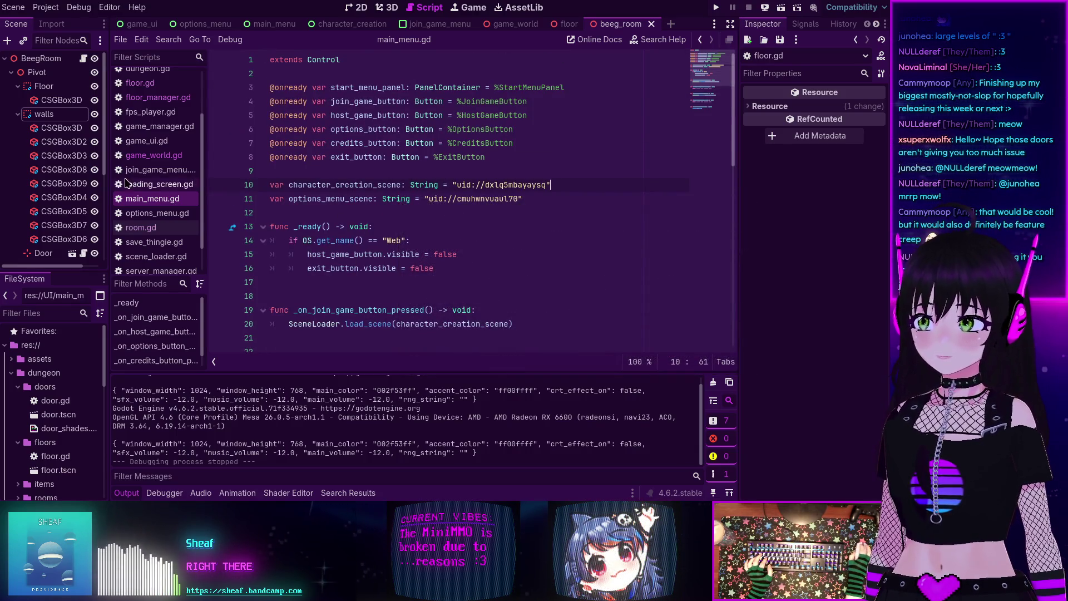
# Step: Copy game_world.gd lines 10–22 and paste them after func _ready() in main_menu.gd
pyautogui.click(138, 168)
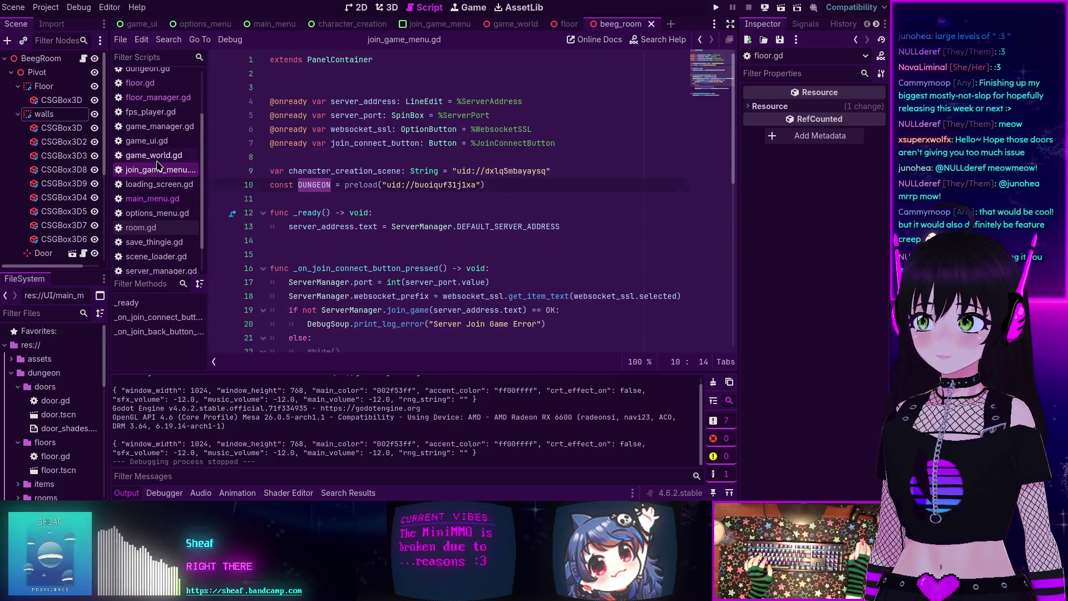
pyautogui.click(153, 155)
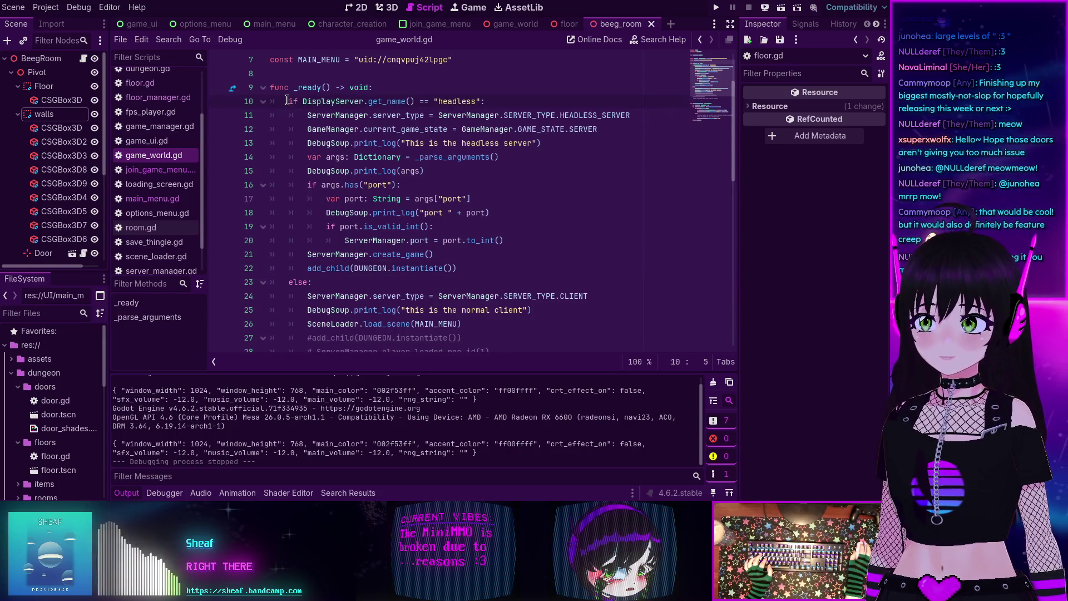
pyautogui.moveTo(288, 101); pyautogui.dragTo(465, 265)
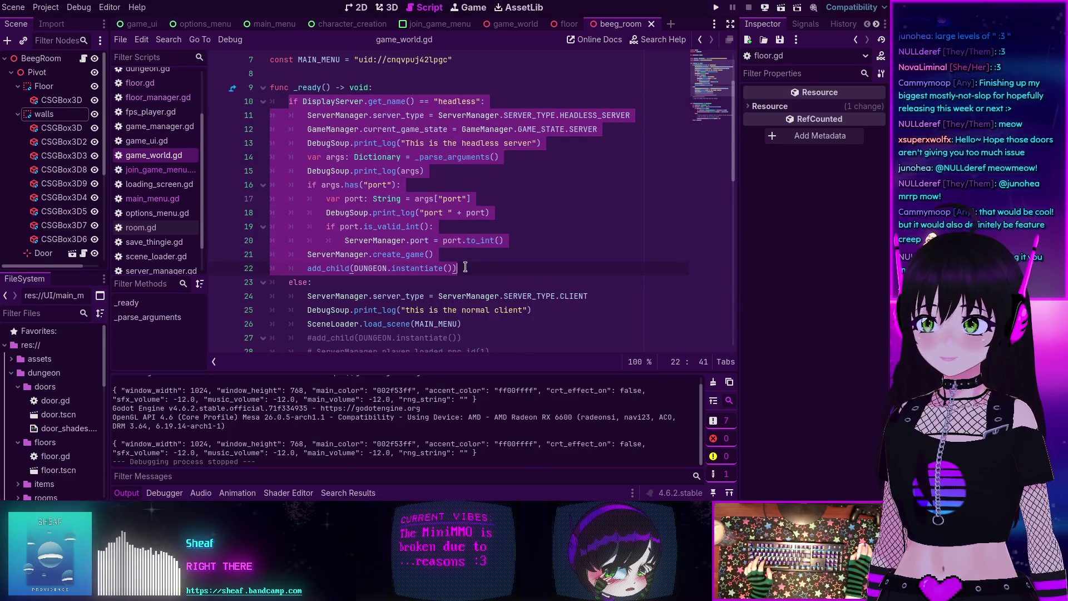
pyautogui.click(165, 200)
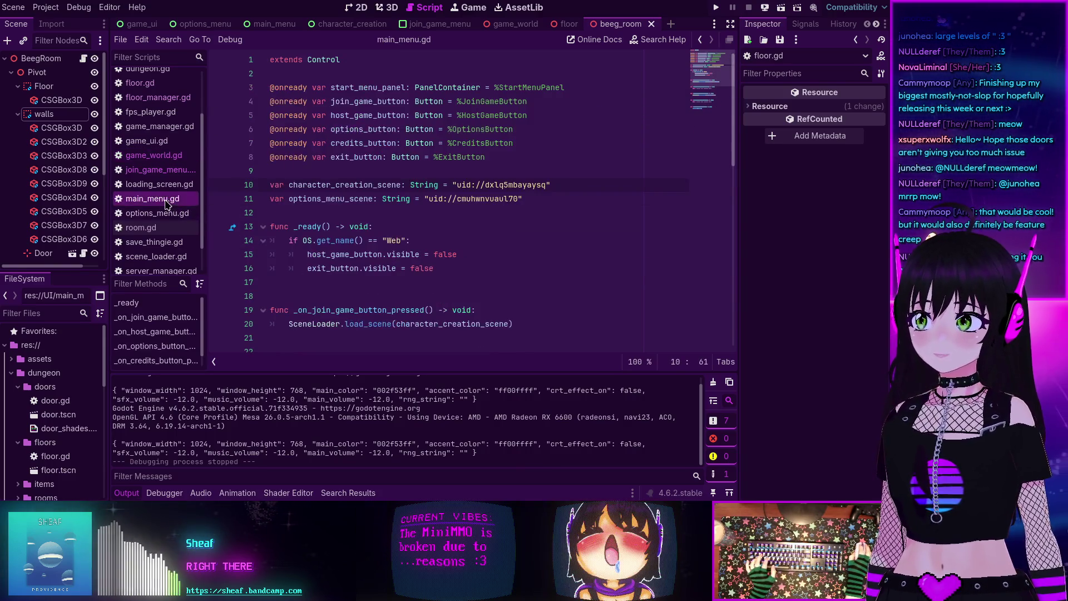
pyautogui.click(383, 227)
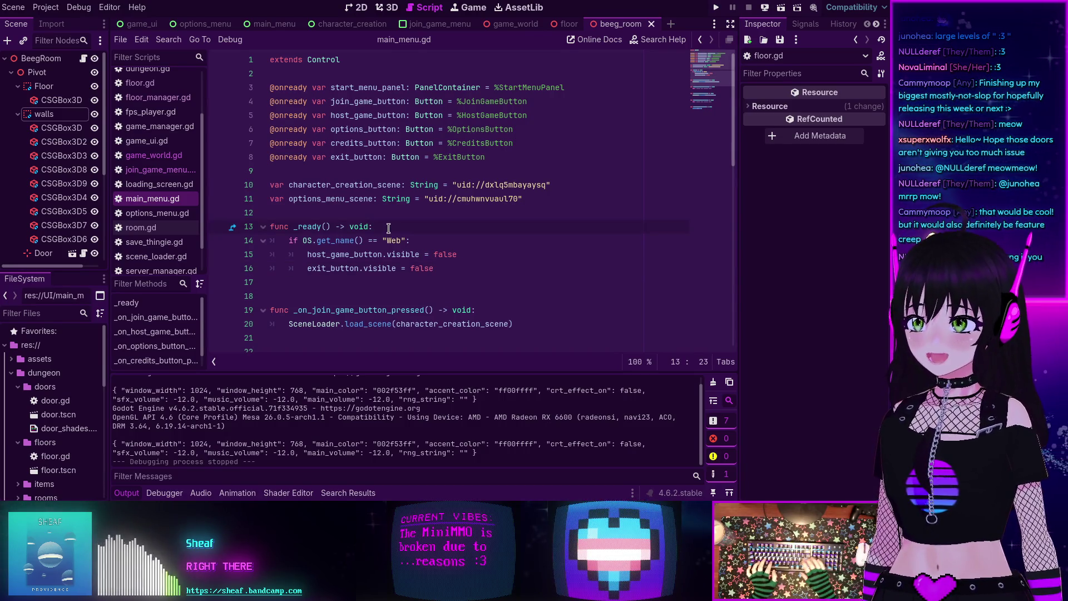
pyautogui.write('if DisplayServer.get_name() == "headless": \t\tServerManager.server_type = ServerManager.SERVER_TYPE.HEADLESS_SERVER \t\tGameManager.current_game_state = GameManager.GAME_STATE.SERVER \t\tDebugSoup.print_log("This is the headless server") \t\tvar args: Dictionary = _parse_arguments() \t\tDebugSoup.print_log(args) \t\tif args.has("port"): \t\t\tvar port: String = args["port"] \t\t\tDebugSoup.print_log("port " + port) \t\t\tif port.is_valid_int(): \t\t\t\tServerManager.port = port.to_int() \t\tServerManager.create_game() \t\tadd_child(DUNGEON.instantiate())')
pyautogui.scroll(-3, 387, 245)
pyautogui.scroll(2, 386, 245)
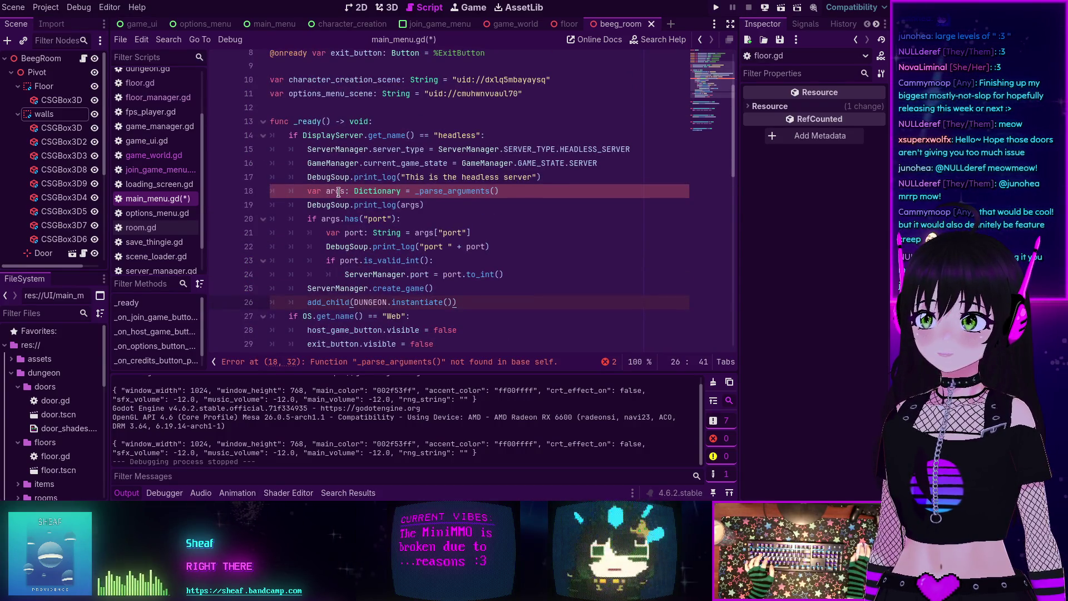
pyautogui.doubleClick(459, 190)
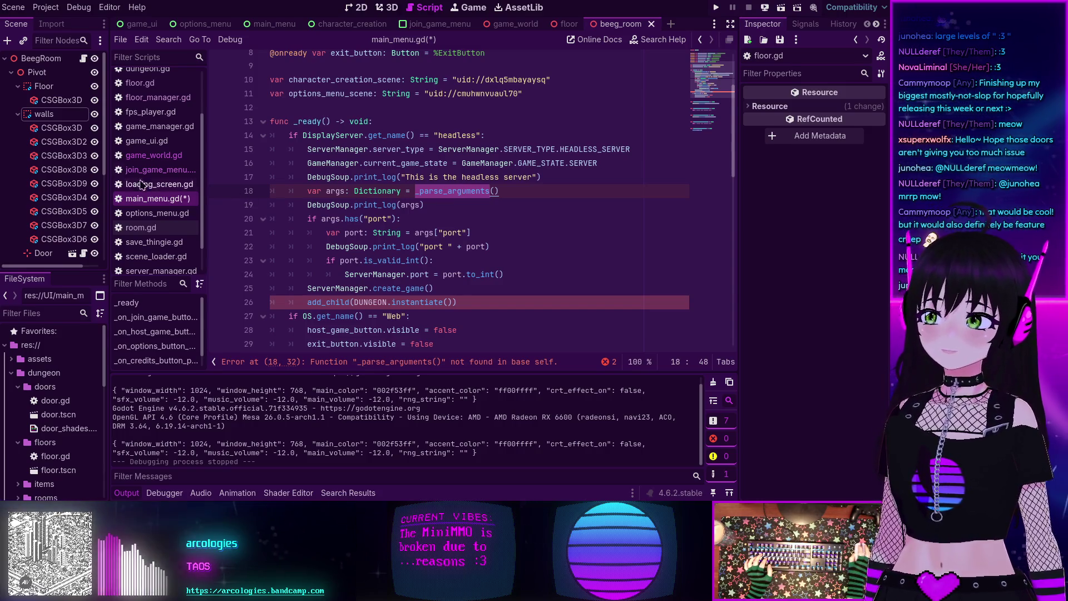
pyautogui.click(154, 155)
pyautogui.scroll(3, 292, 101)
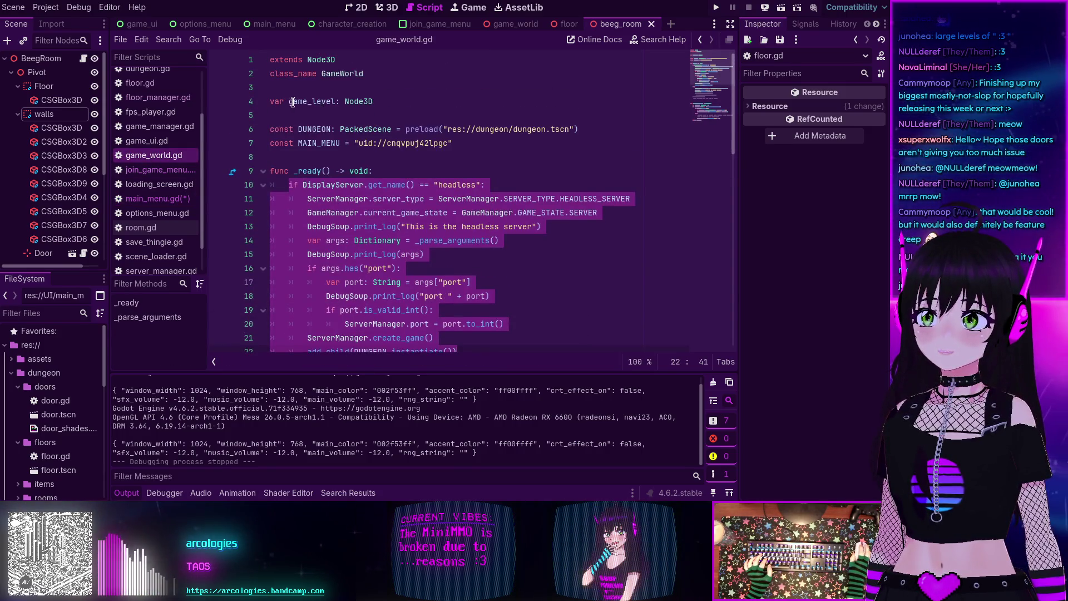
pyautogui.click(360, 226)
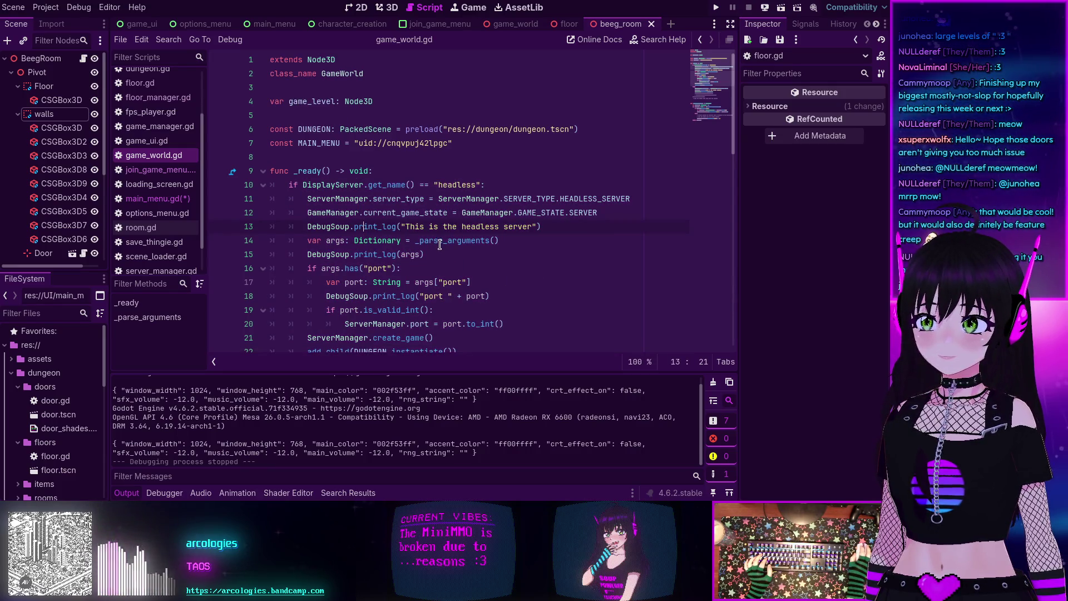
pyautogui.moveTo(440, 245)
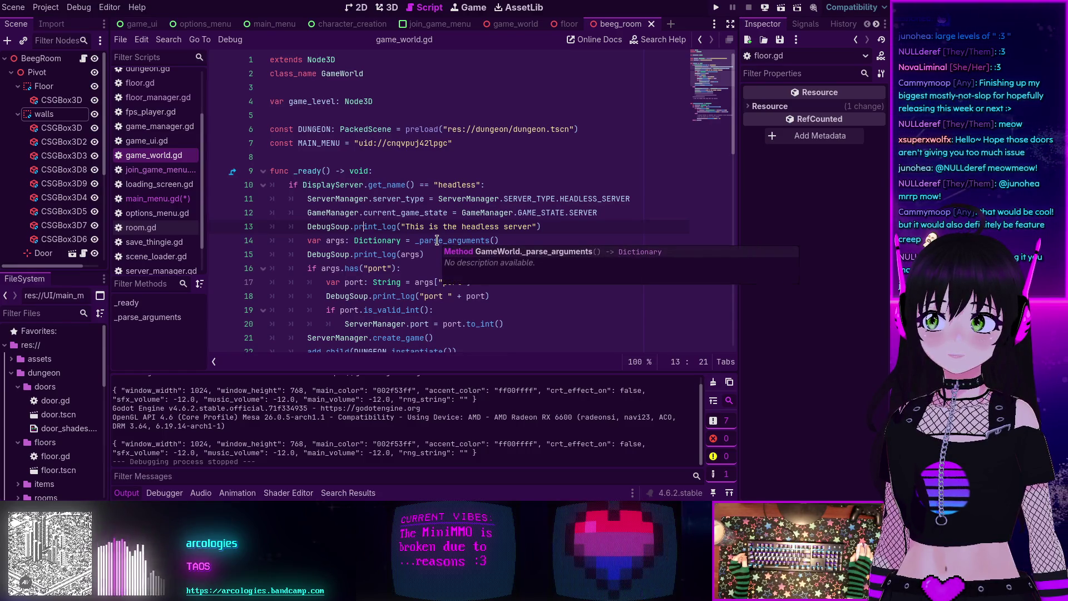
pyautogui.click(176, 200)
pyautogui.moveTo(363, 202)
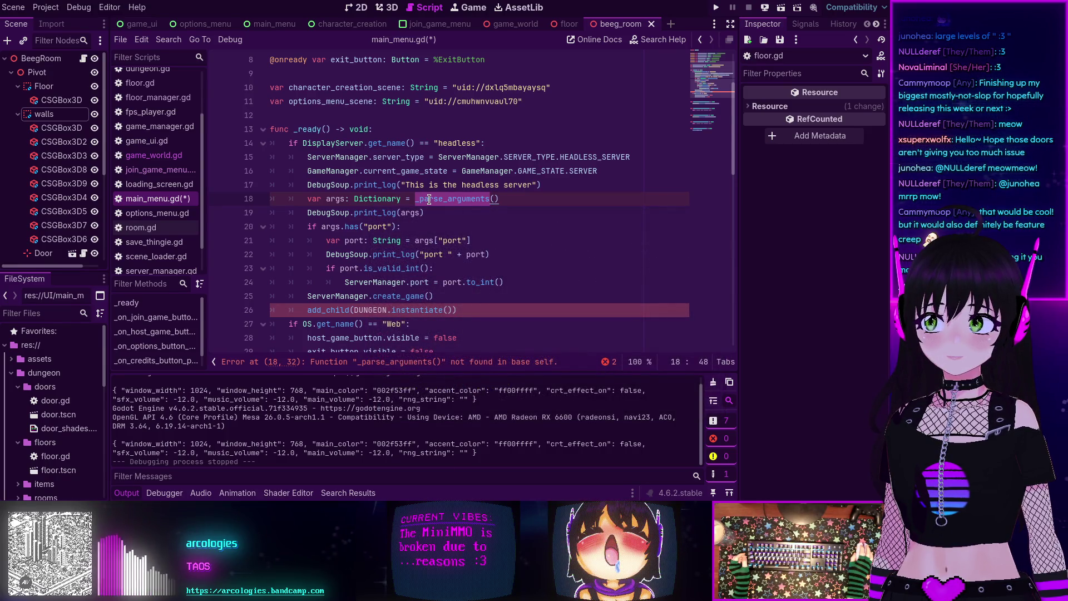
pyautogui.scroll(3, 429, 199)
pyautogui.moveTo(429, 198)
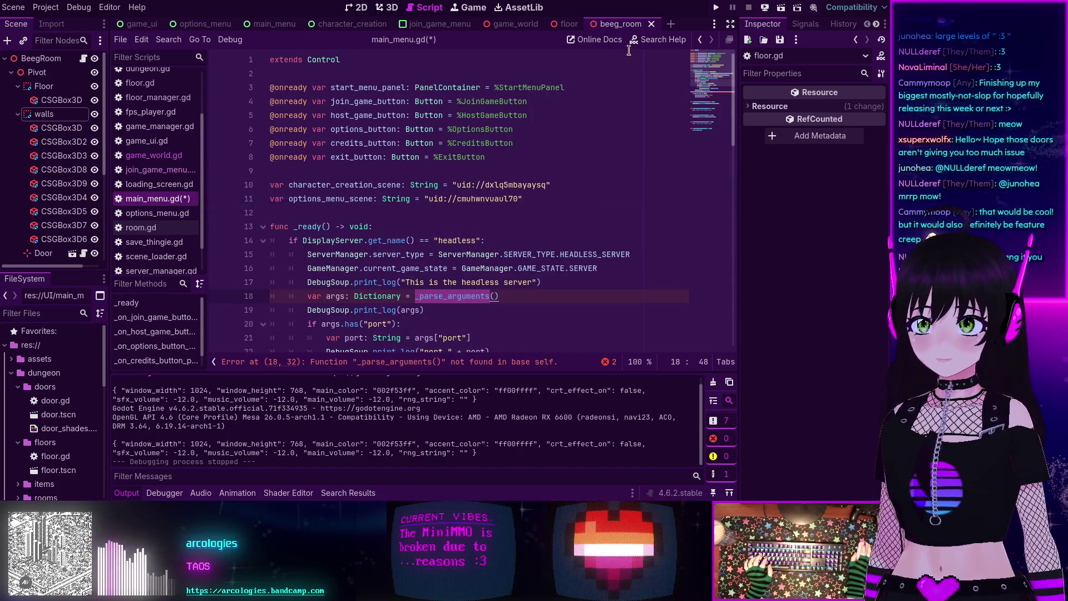
pyautogui.click(653, 41)
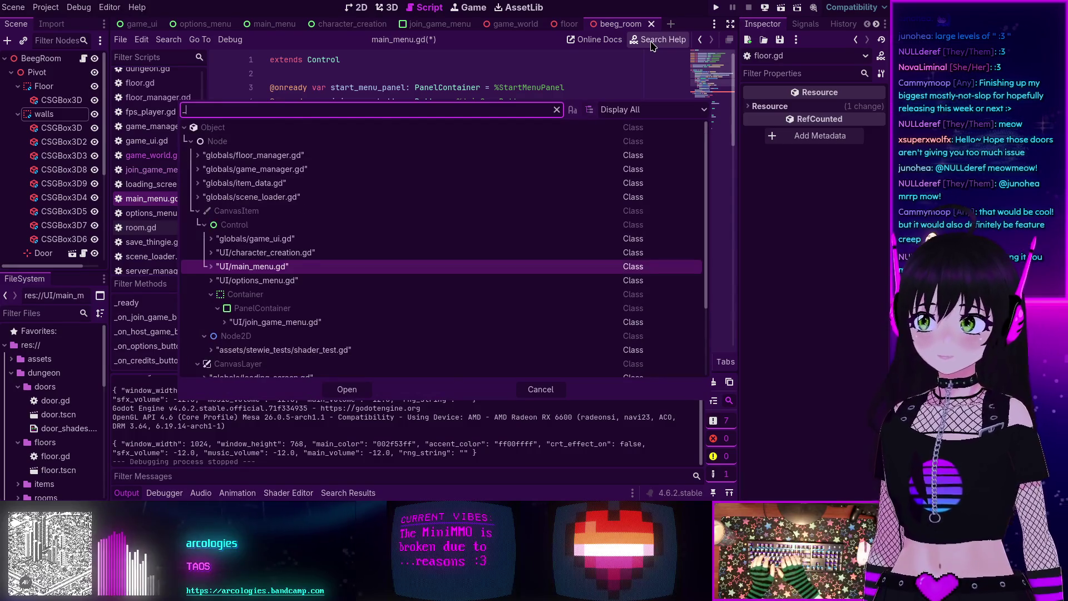
pyautogui.write('_parse_a')
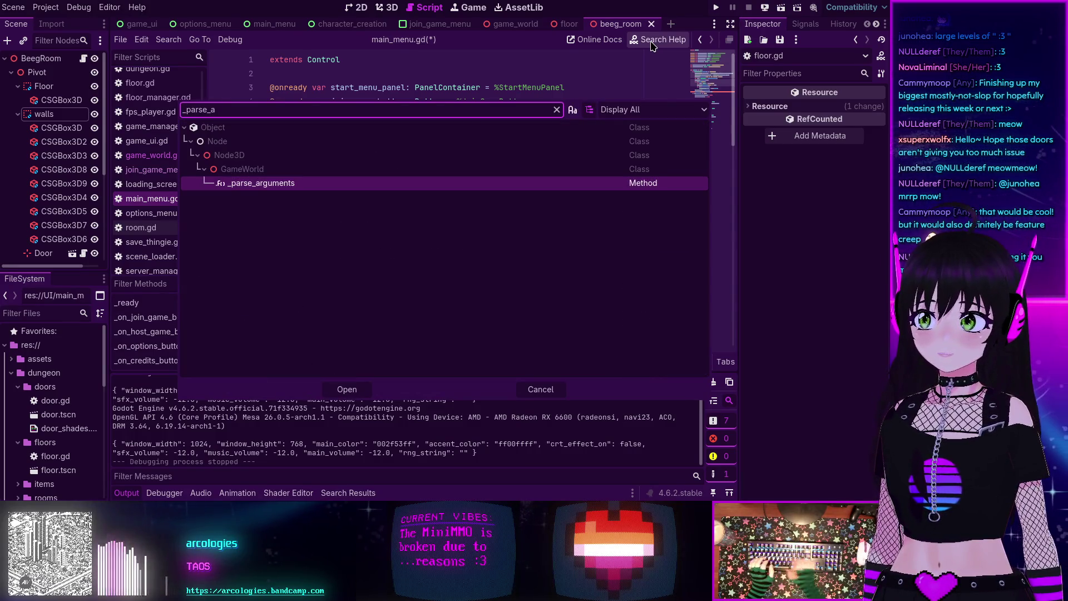
pyautogui.doubleClick(263, 185)
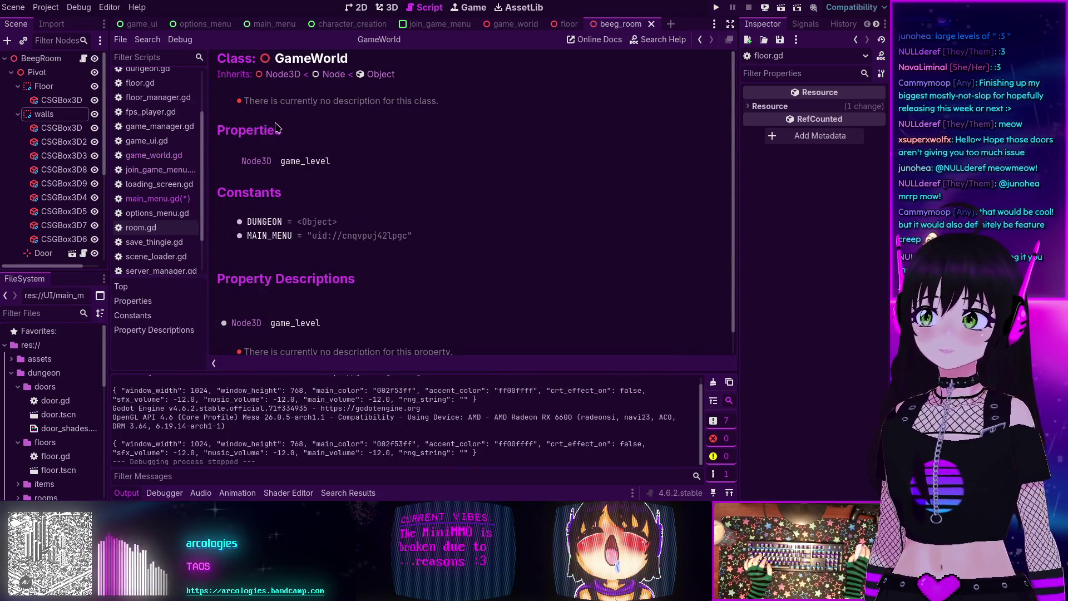
pyautogui.scroll(-1, 339, 99)
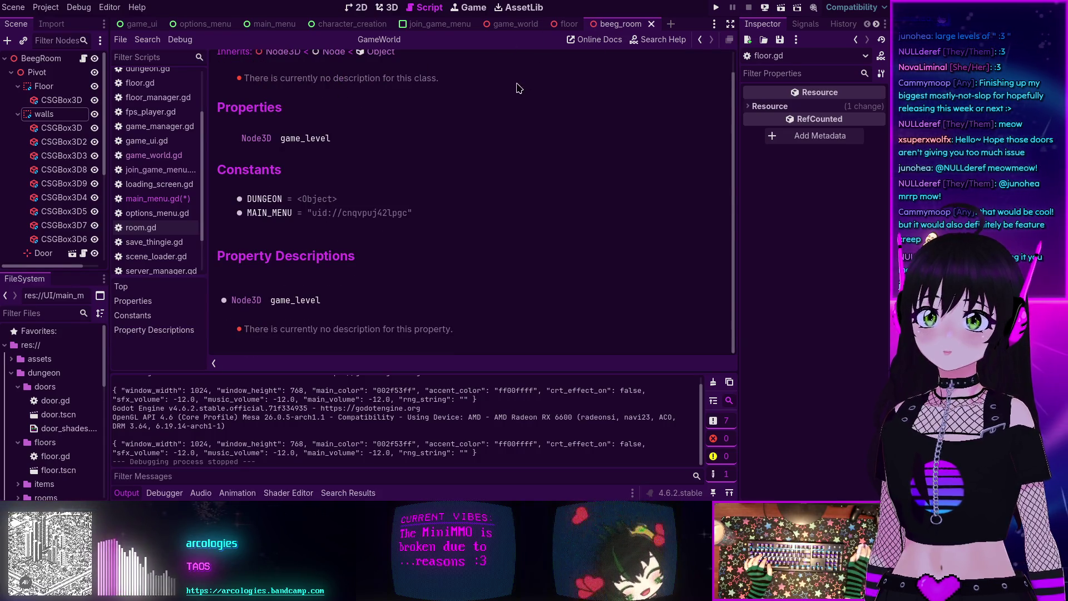
pyautogui.scroll(1, 473, 104)
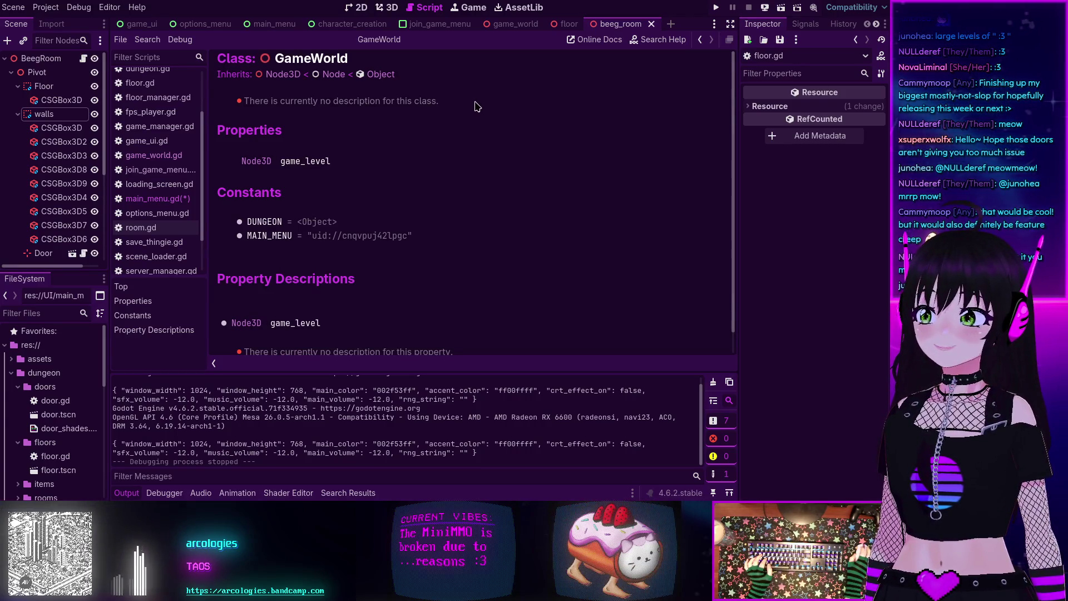
pyautogui.click(158, 200)
pyautogui.scroll(-8, 464, 196)
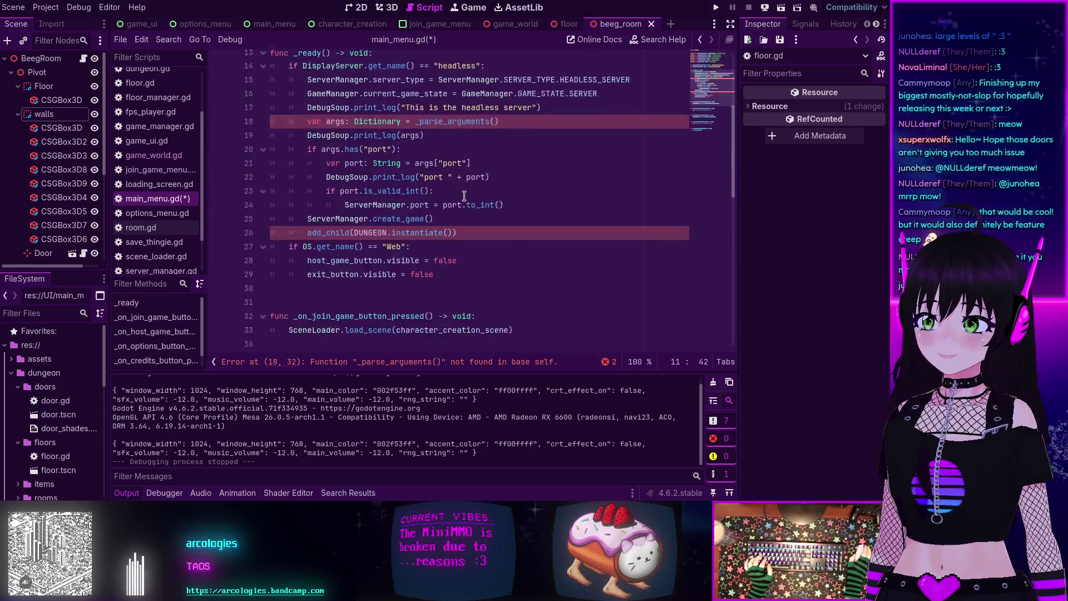
# Step: Select and copy the whole _parse_arguments function in game_world.gd
pyautogui.scroll(-2, 464, 195)
pyautogui.scroll(10, 464, 196)
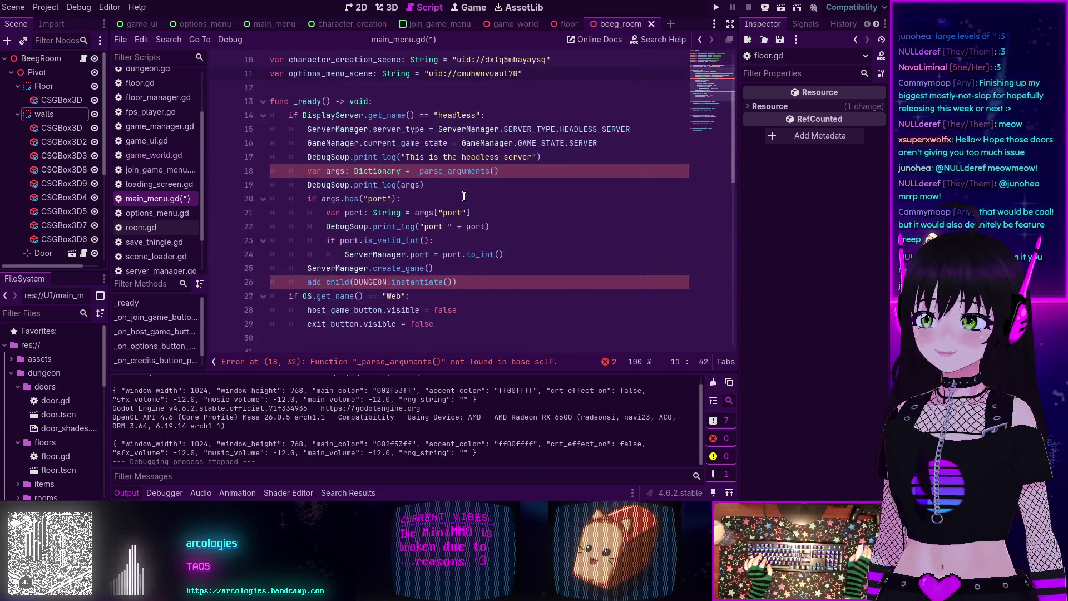
pyautogui.moveTo(464, 196)
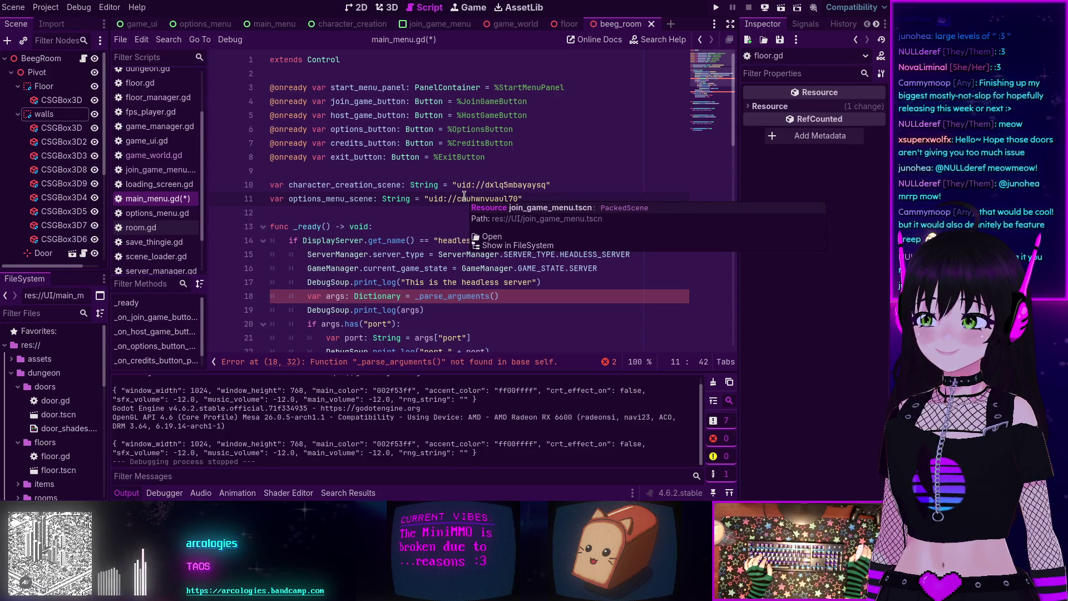
pyautogui.hotkey('alt', 'Left')
pyautogui.scroll(-9, 301, 170)
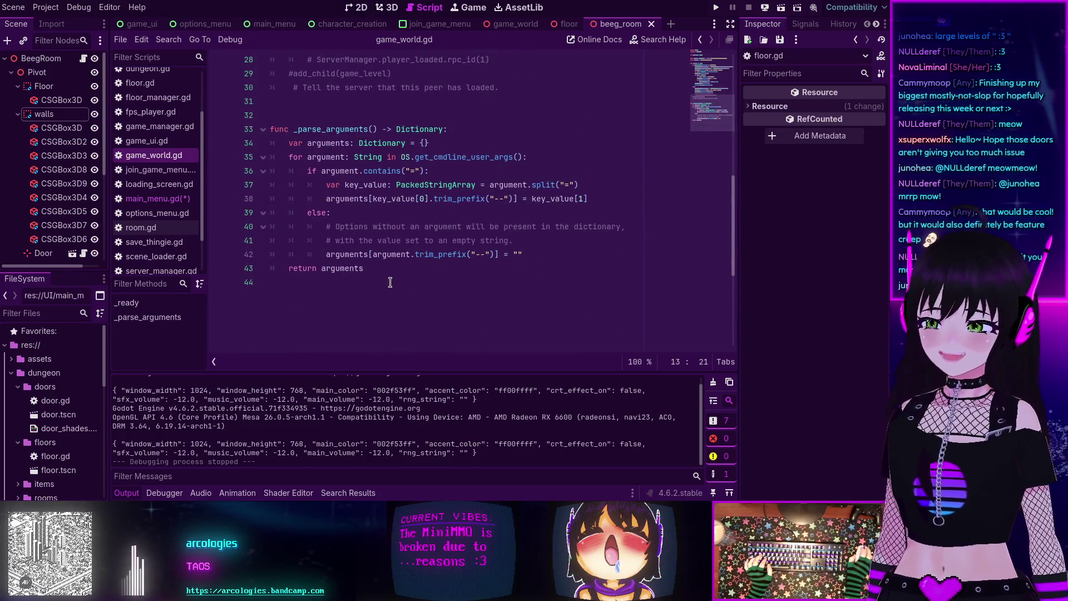
pyautogui.moveTo(391, 282); pyautogui.dragTo(270, 129)
pyautogui.hotkey('ctrl', 'c')
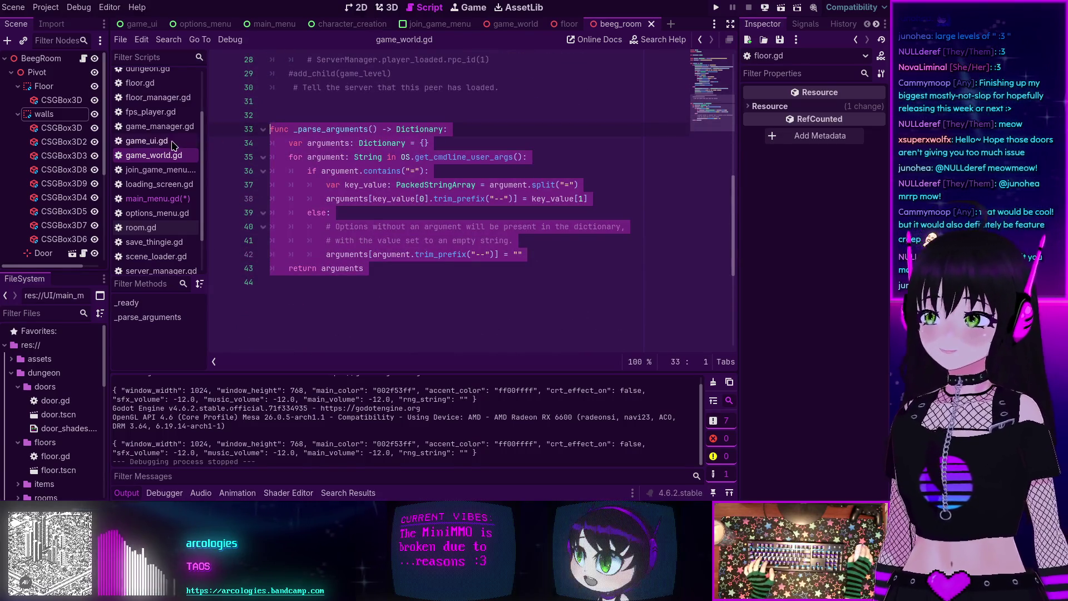
# Step: Paste _parse_arguments at the end of main_menu.gd, then undo the paste
pyautogui.click(157, 198)
pyautogui.scroll(-12, 340, 211)
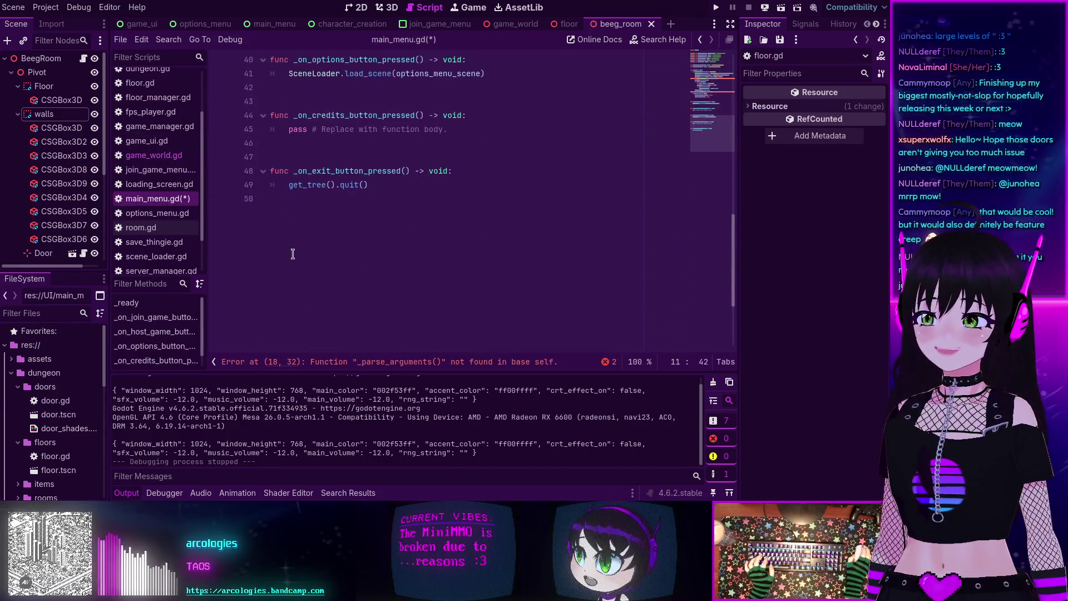
pyautogui.click(340, 211)
pyautogui.press('Return')
pyautogui.press('Return')
pyautogui.press('Return')
pyautogui.hotkey('ctrl', 'v')
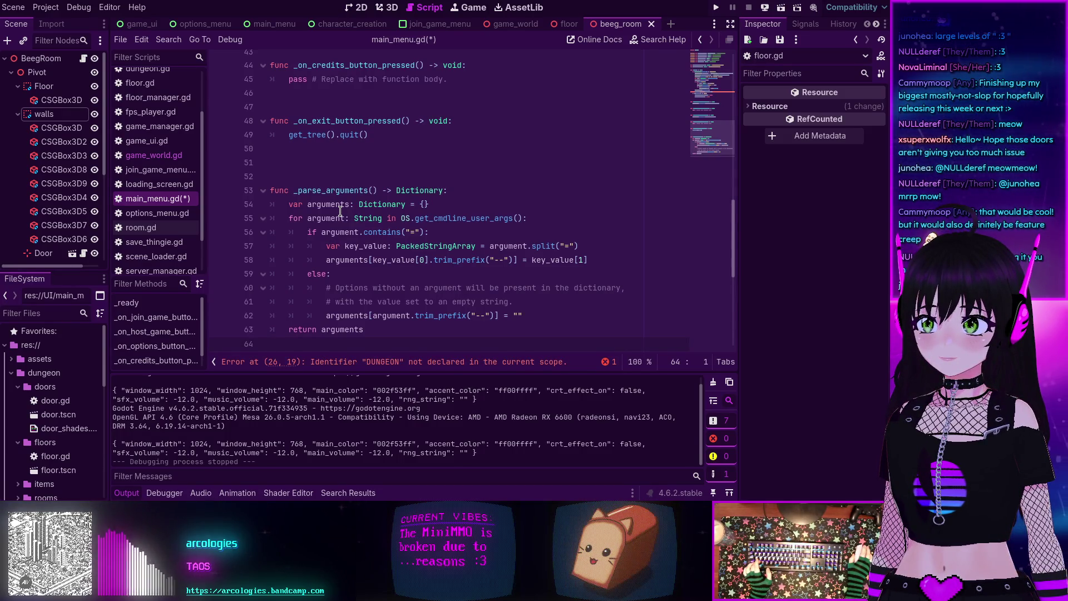
pyautogui.hotkey('ctrl', 'z')
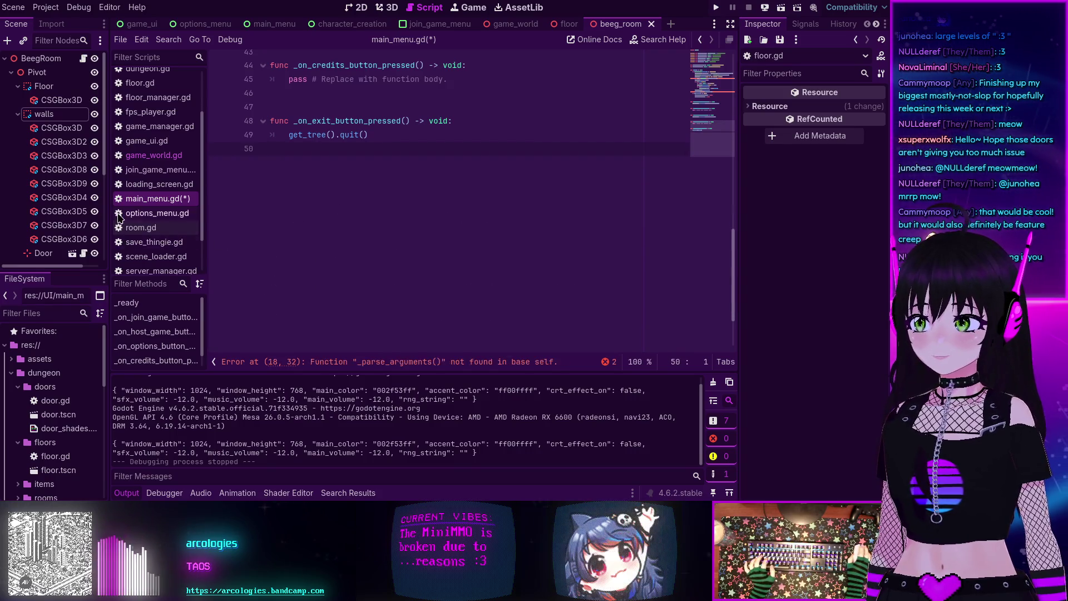
pyautogui.hotkey('shift', 'alt', 'o')
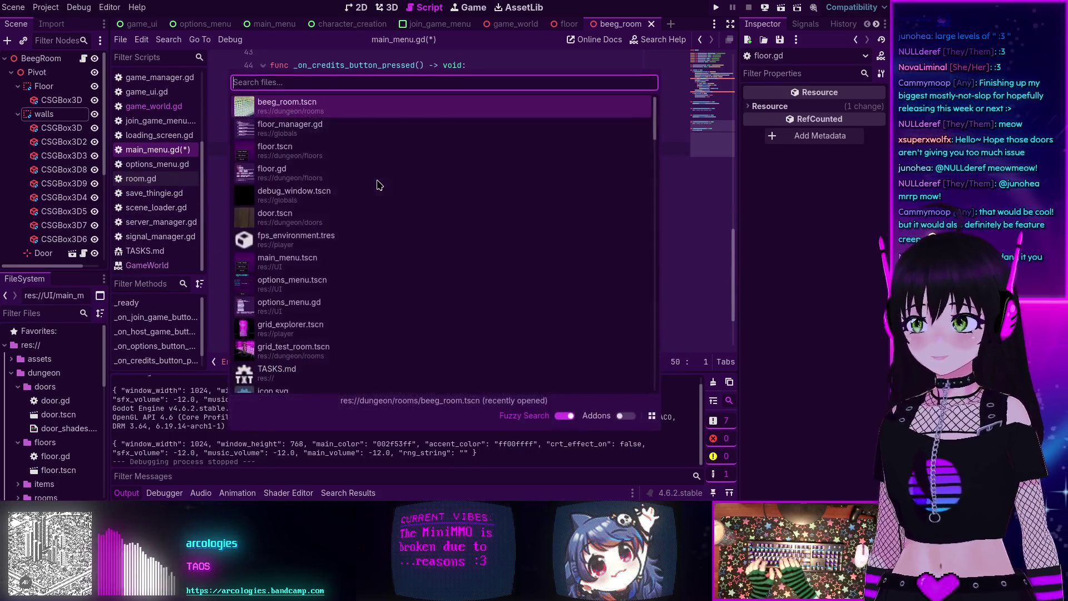
# Step: Open utilities.gd via Quick Open 'util', paste the function there and save
pyautogui.write('util')
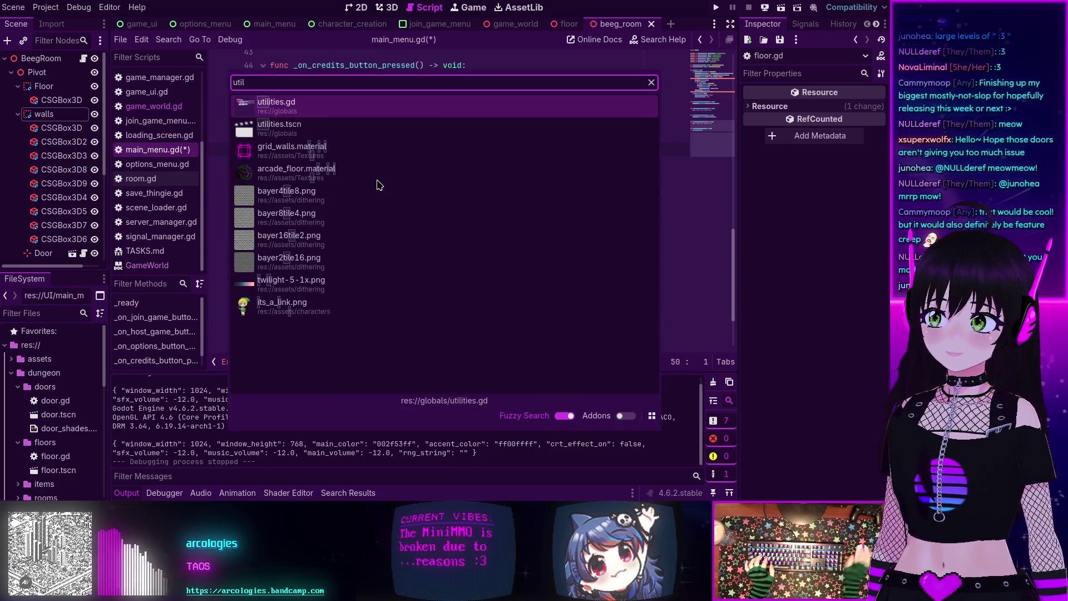
pyautogui.press('Return')
pyautogui.press('Return')
pyautogui.press('Return')
pyautogui.hotkey('ctrl', 'v')
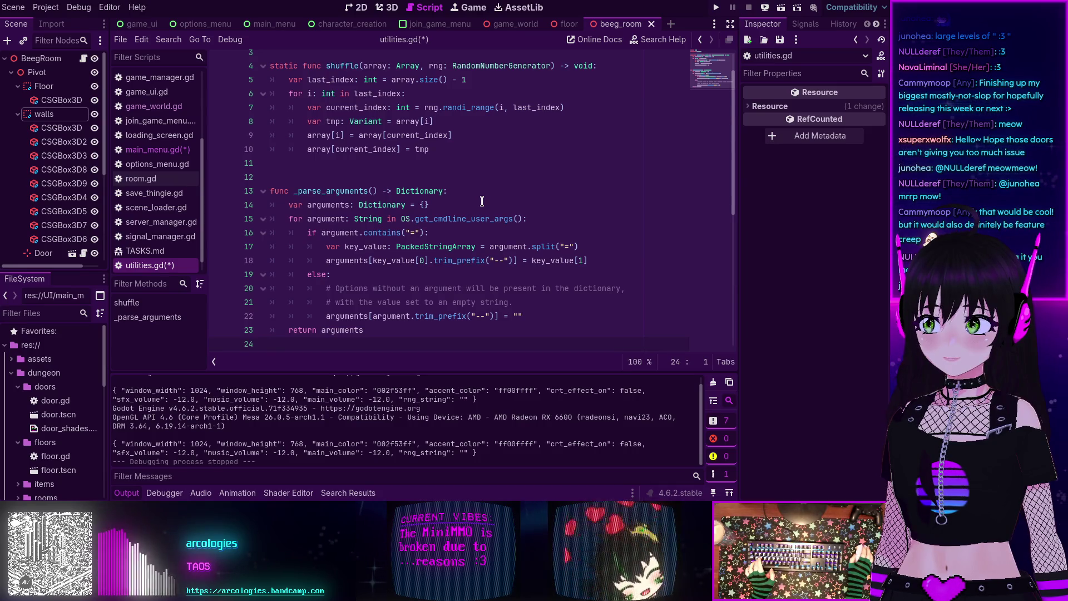
pyautogui.hotkey('ctrl', 's')
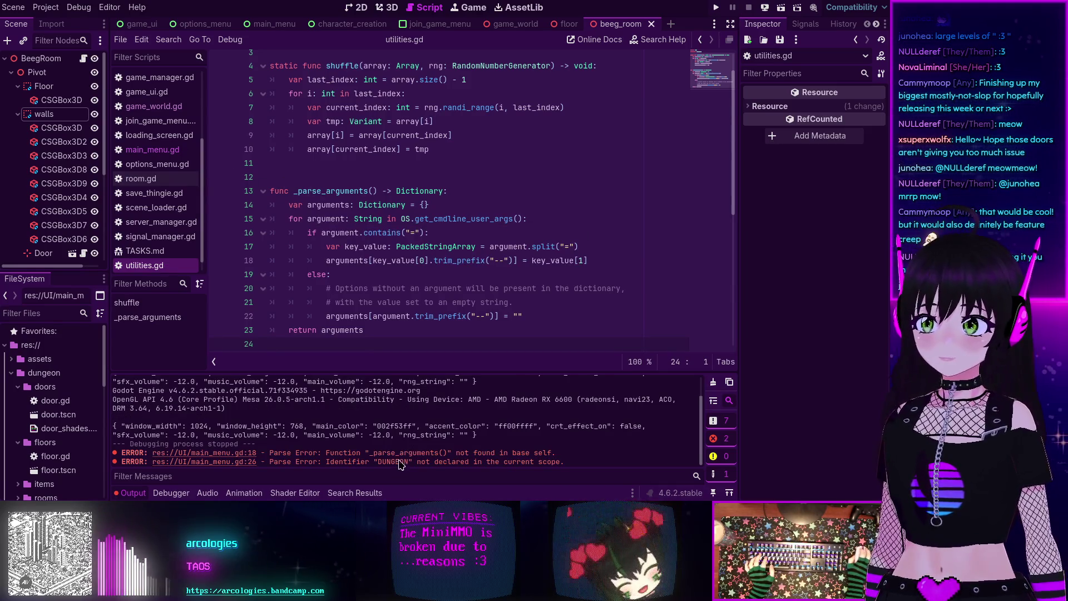
# Step: Rename the utilities.gd function from _parse_arguments to parse_arguments
pyautogui.click(143, 153)
pyautogui.scroll(10, 410, 224)
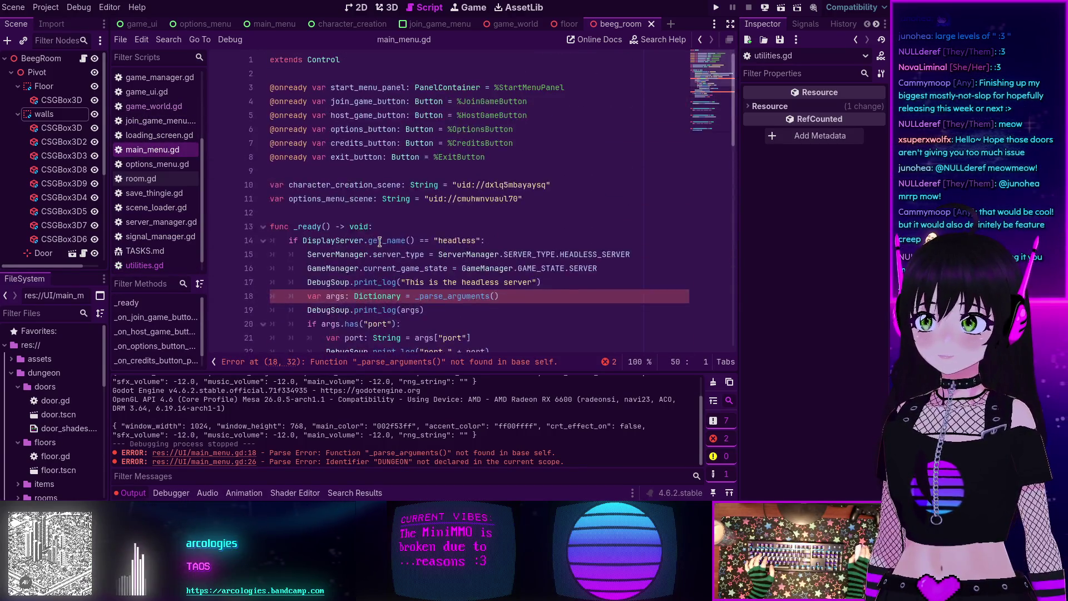
pyautogui.click(420, 254)
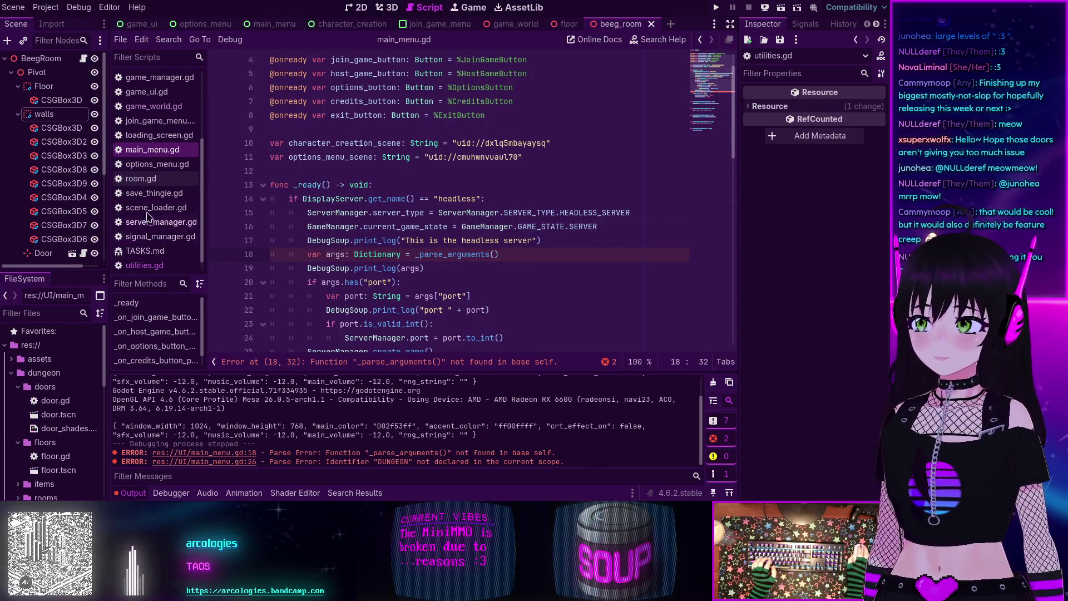
pyautogui.scroll(-1, 145, 245)
pyautogui.click(144, 251)
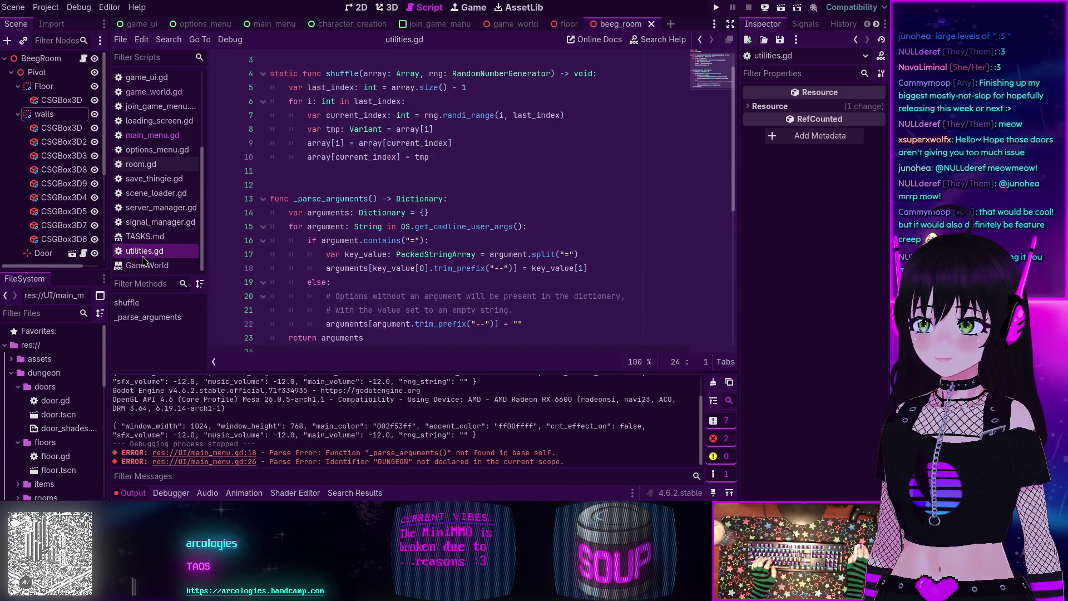
pyautogui.click(298, 199)
pyautogui.press('BackSpace')
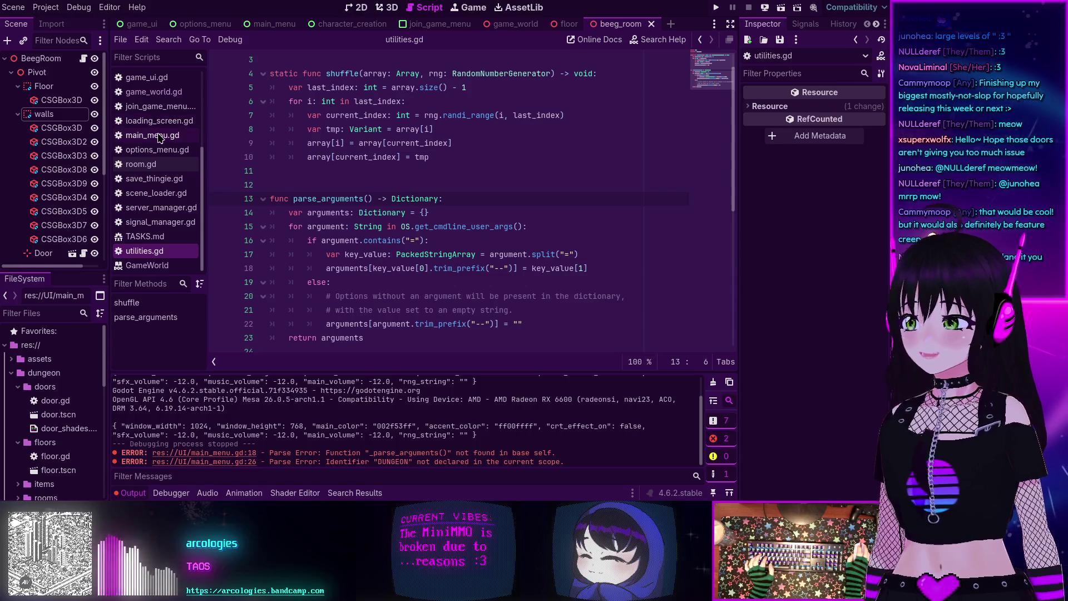
# Step: Change main_menu.gd line 18 to call Utilities.parse_arguments() using autocomplete
pyautogui.click(153, 92)
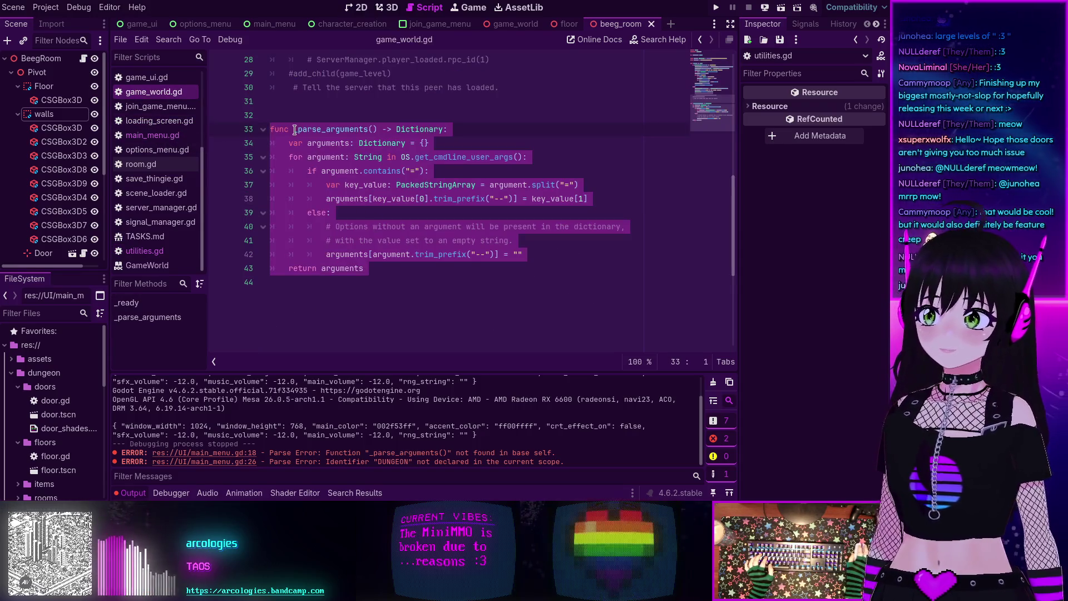
pyautogui.scroll(1, 384, 142)
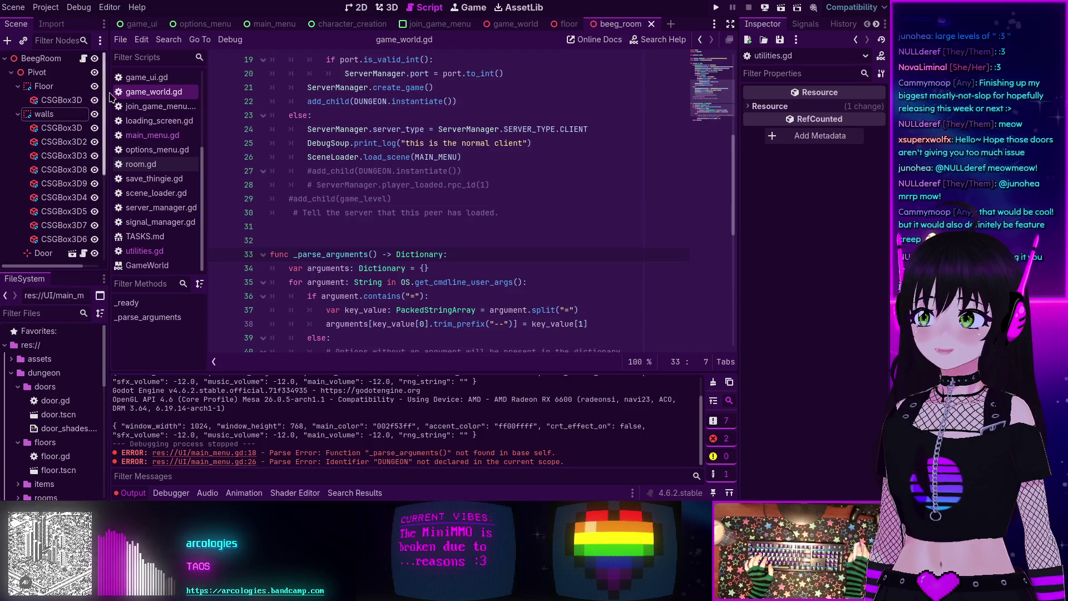
pyautogui.click(153, 135)
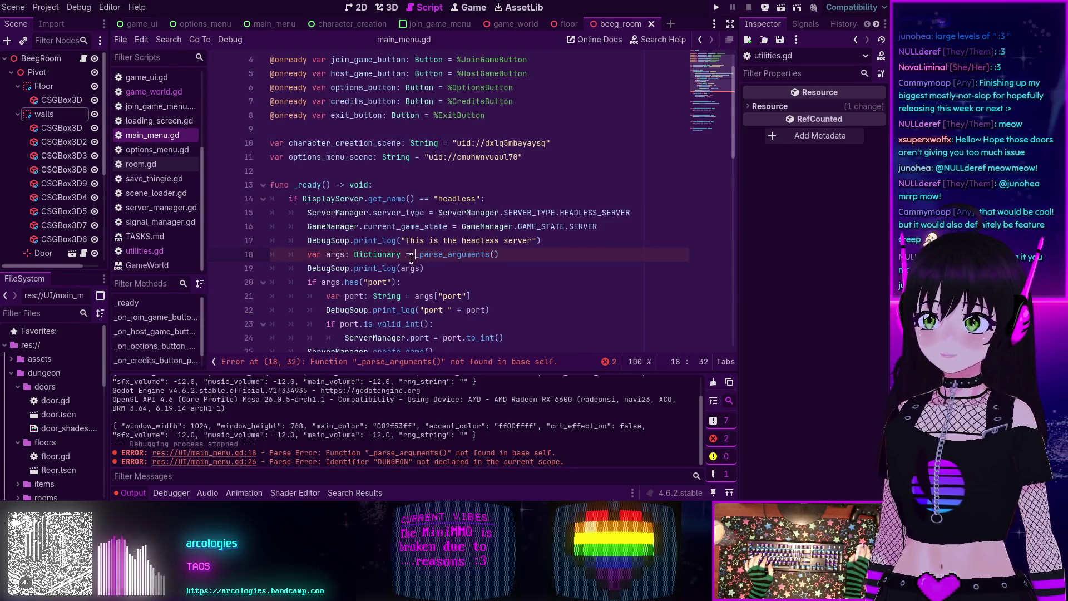
pyautogui.press('Delete')
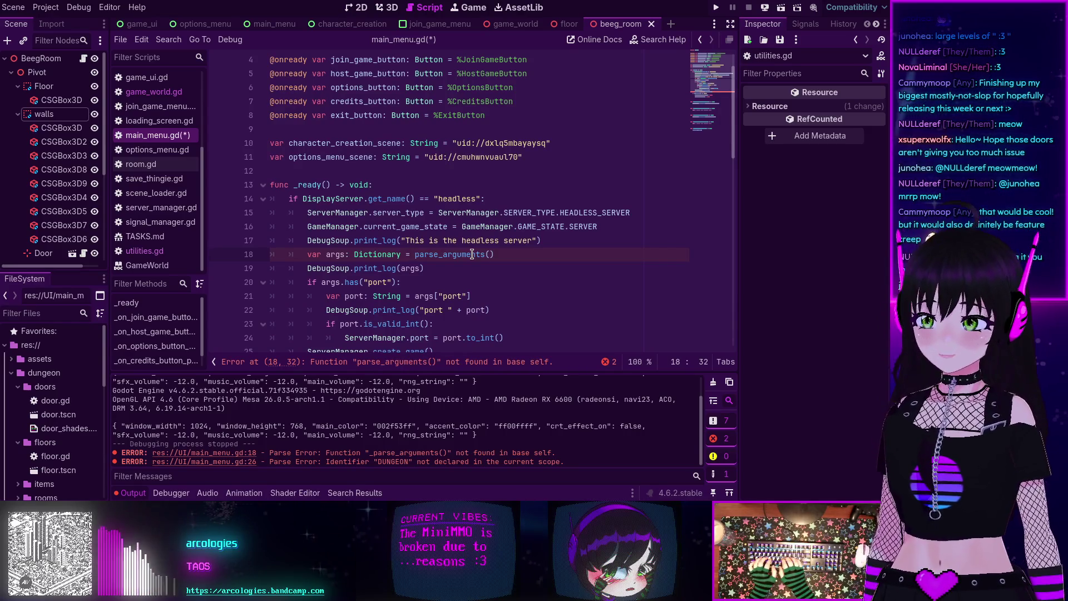
pyautogui.write('Ut')
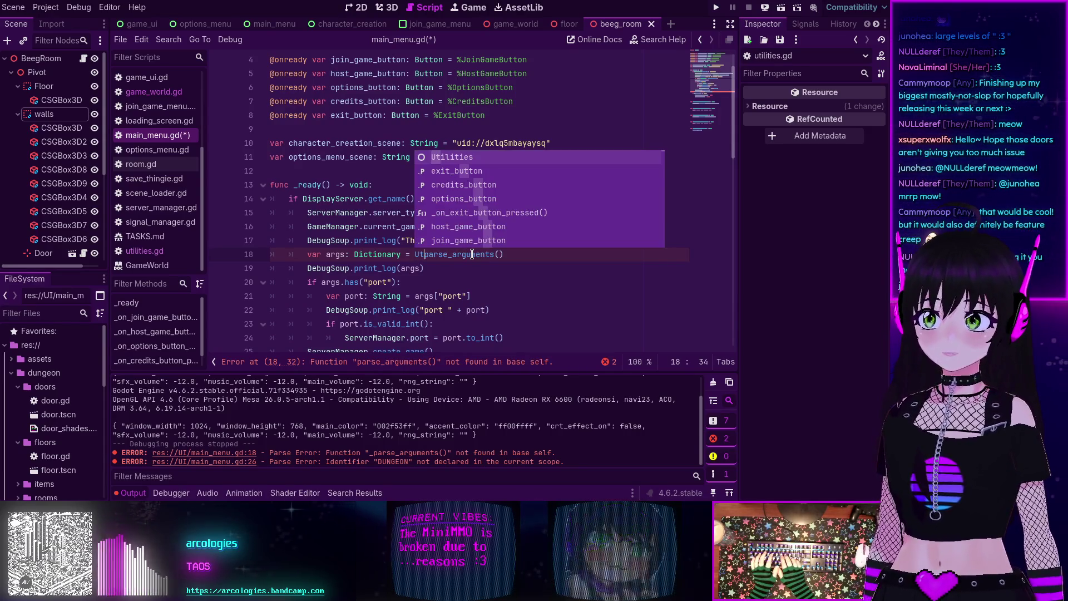
pyautogui.press('Return')
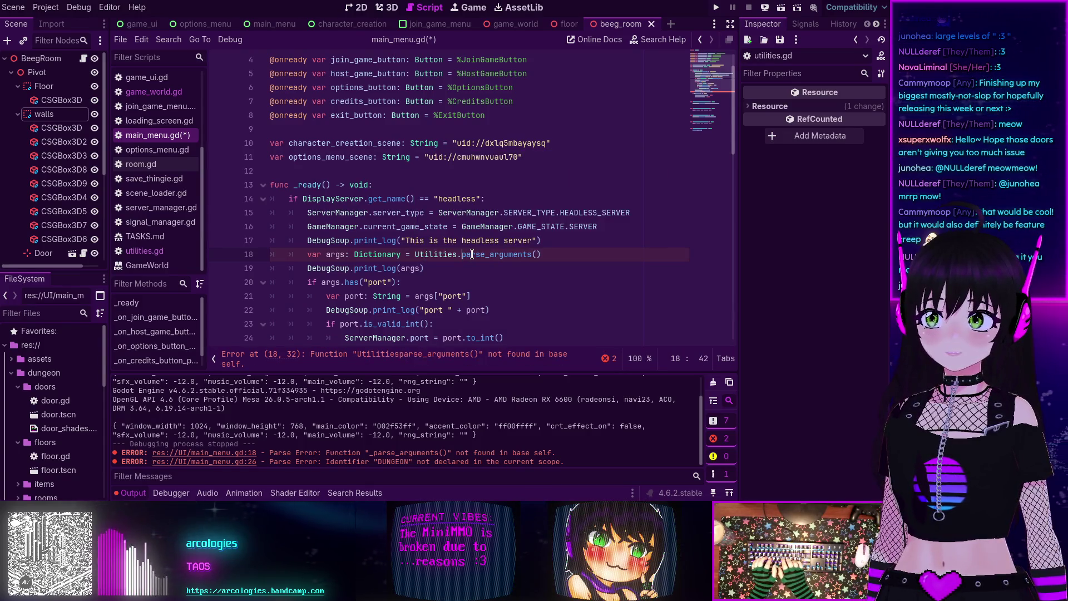
pyautogui.write('.')
pyautogui.click(567, 293)
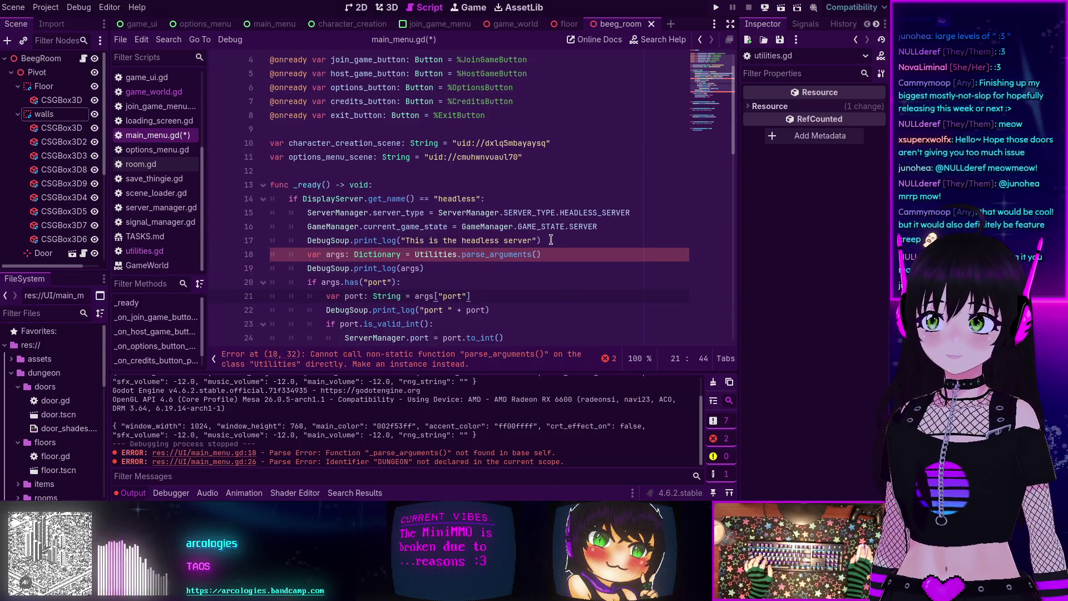
pyautogui.click(558, 249)
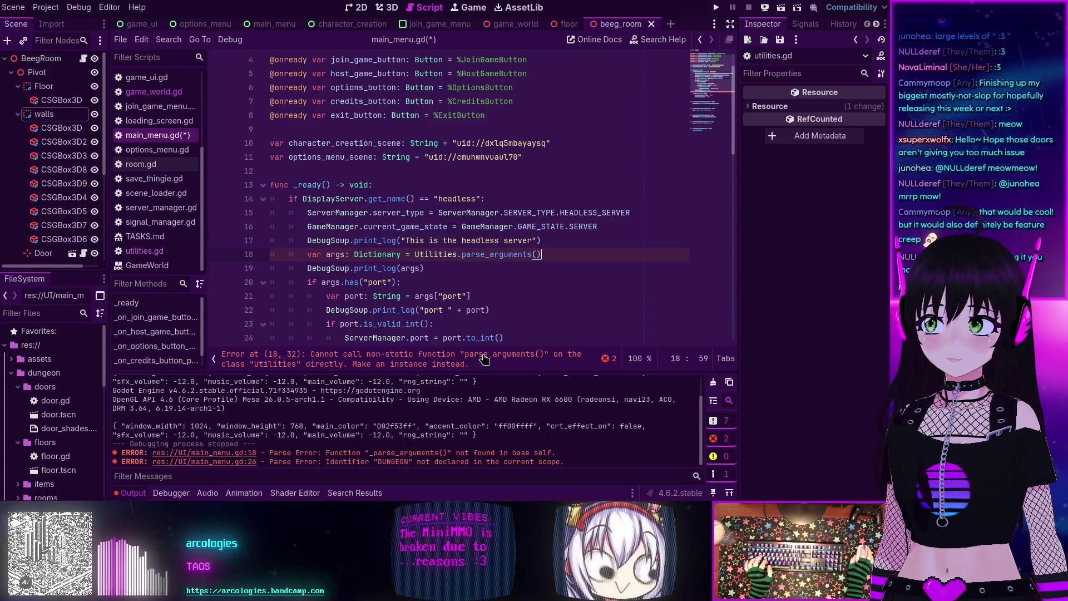
pyautogui.click(159, 253)
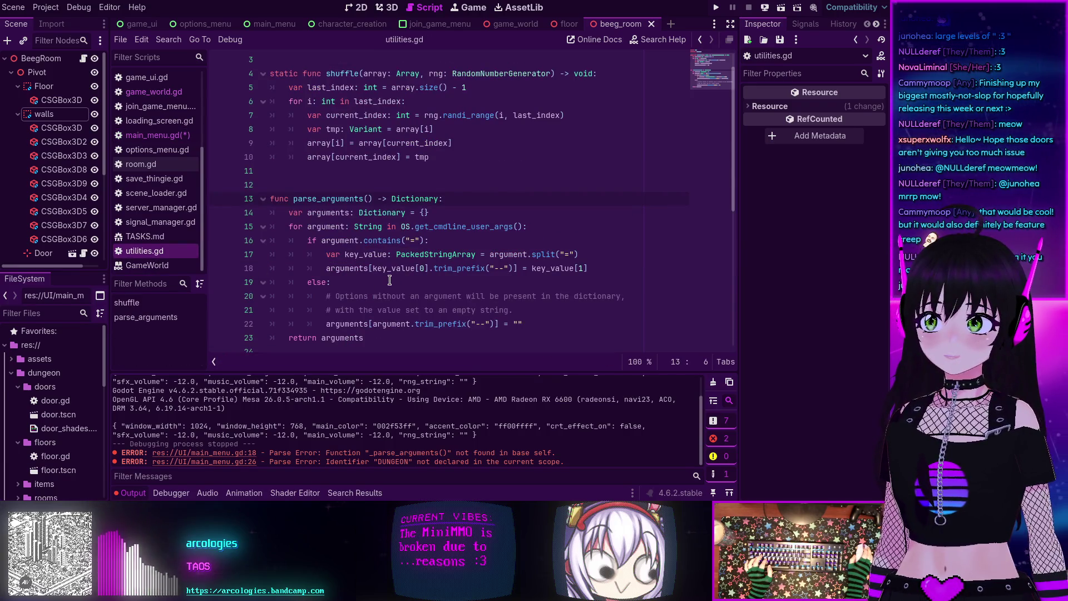
# Step: Declare parse_arguments static in utilities.gd on line 13, save, and bring up game_world.gd
pyautogui.press('Home')
pyautogui.write('statu')
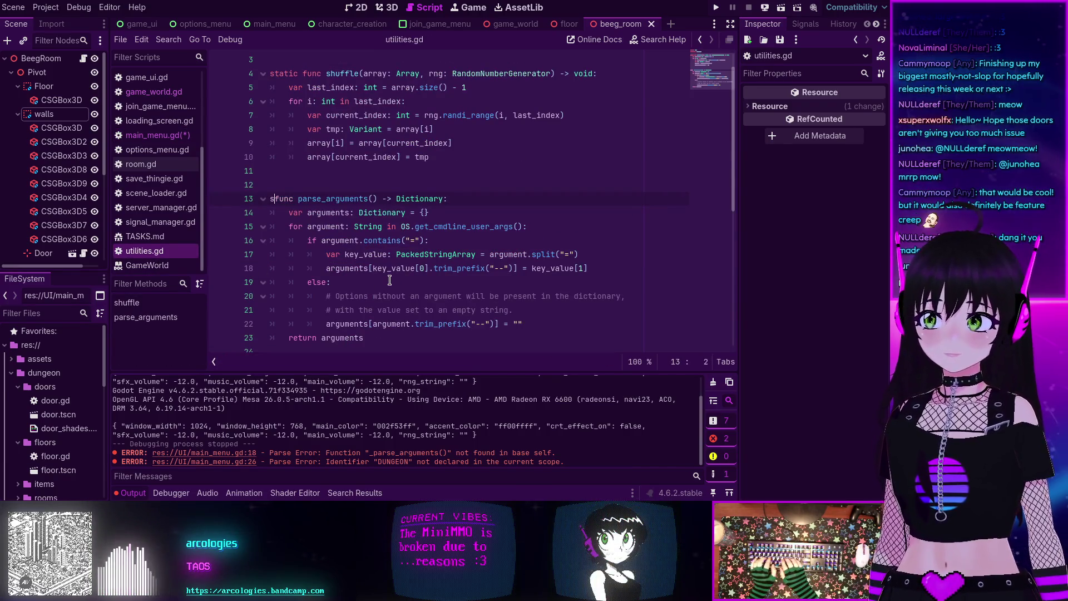
pyautogui.press('BackSpace')
pyautogui.write('ic')
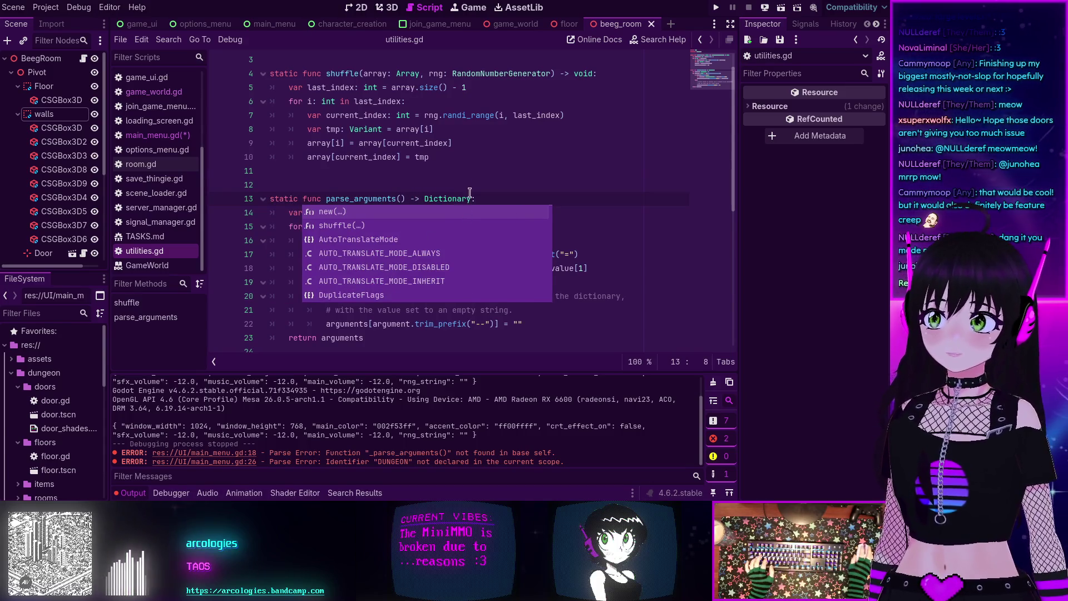
pyautogui.click(487, 166)
pyautogui.hotkey('ctrl', 's')
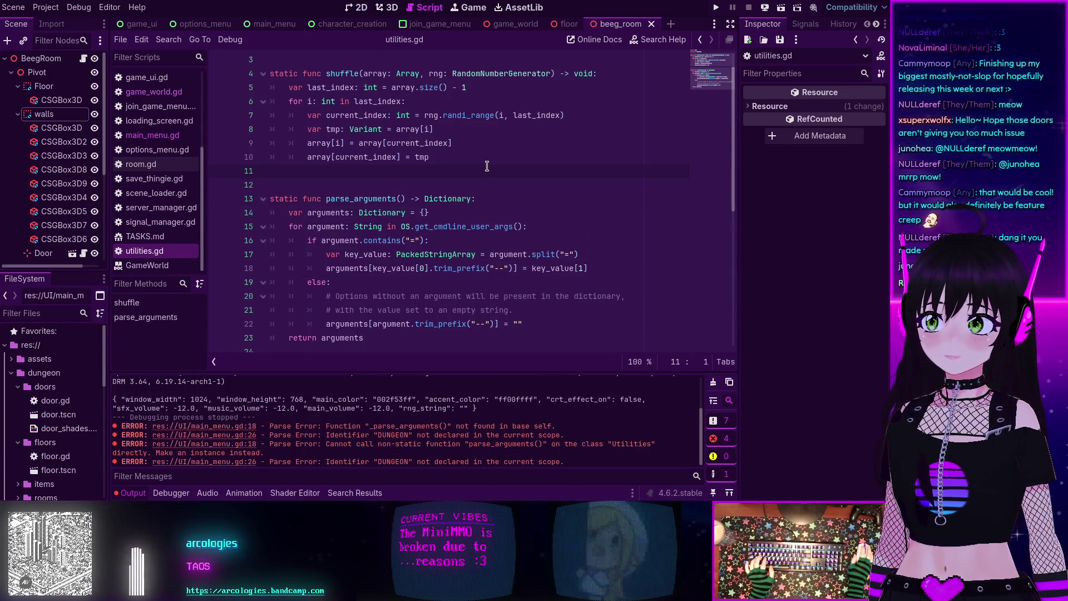
pyautogui.click(155, 95)
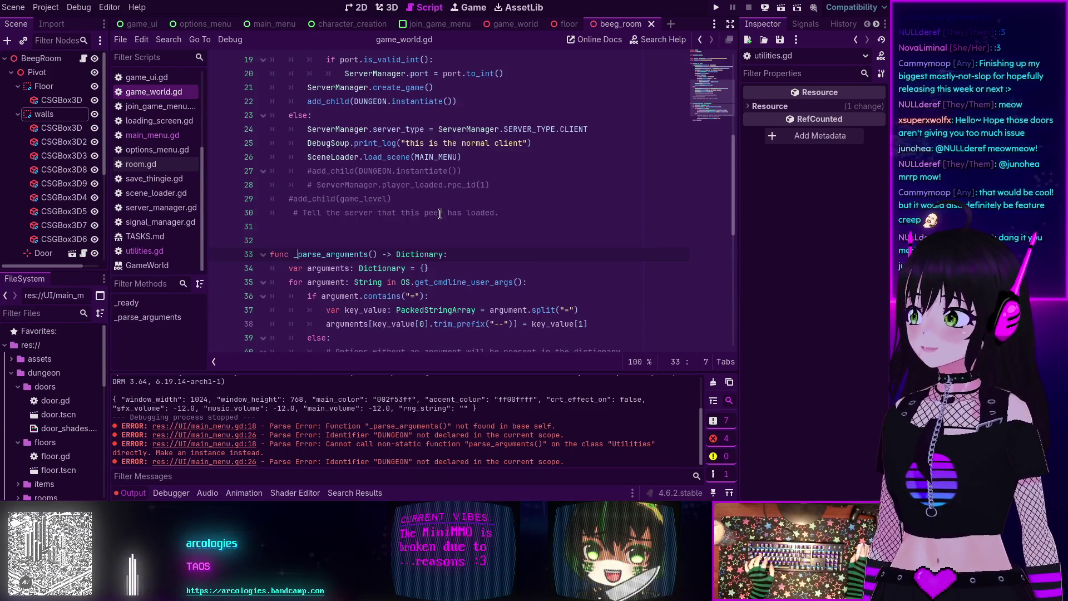
# Step: Review main_menu.gd's _ready code, where DUNGEON on line 26 is still undeclared
pyautogui.click(149, 135)
pyautogui.press('Down')
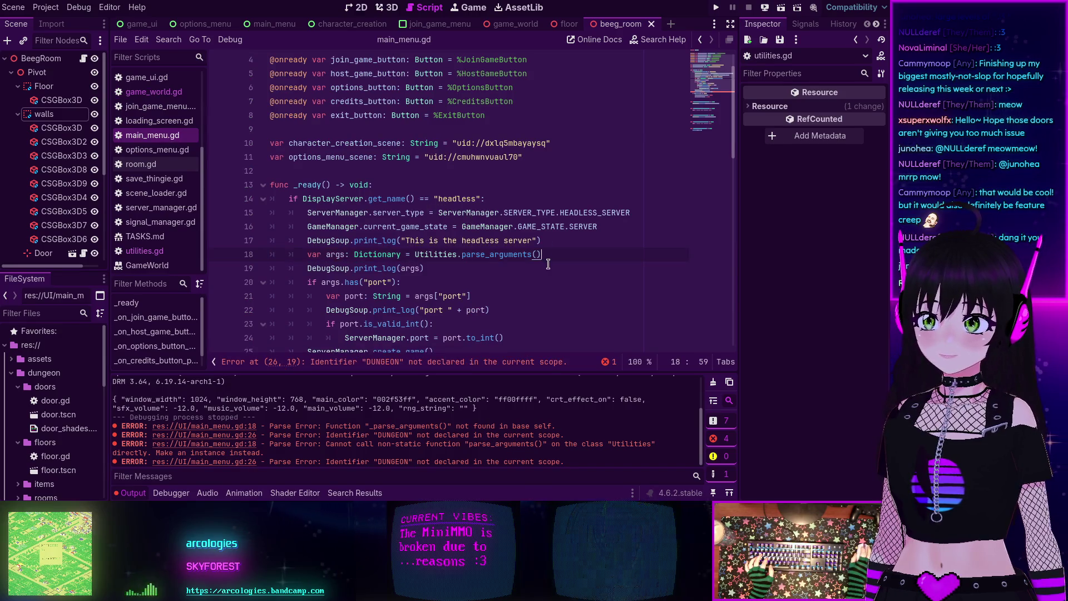
pyautogui.scroll(-4, 484, 240)
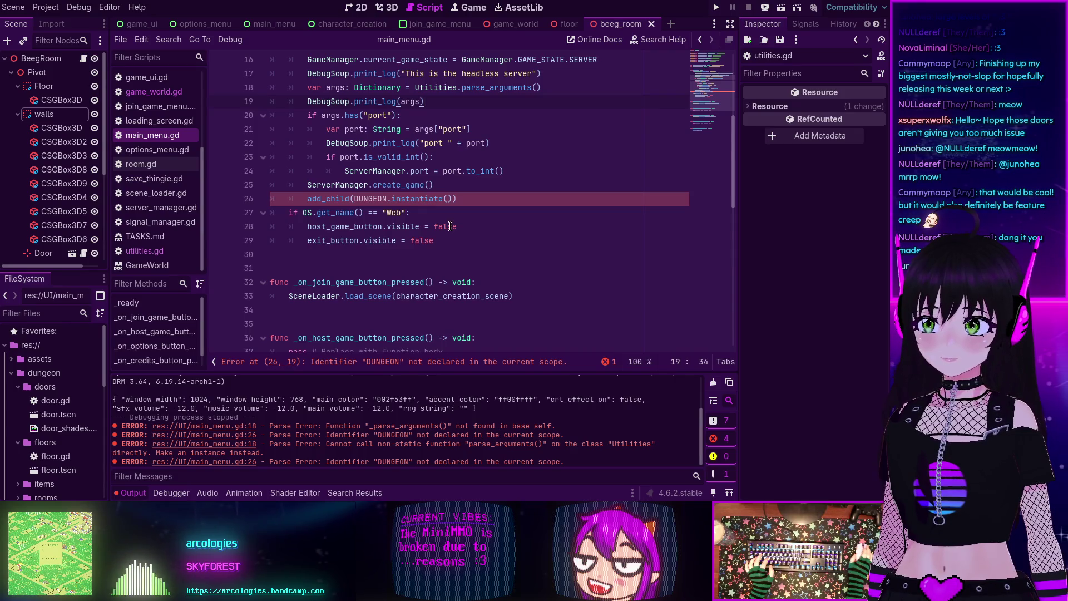
pyautogui.scroll(4, 451, 226)
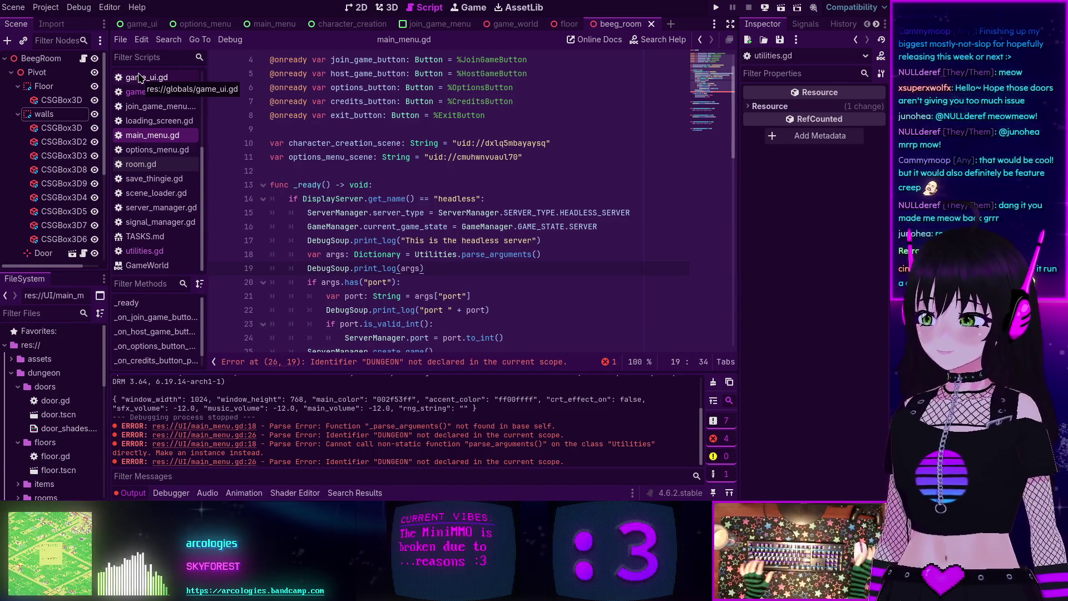
pyautogui.scroll(1, 459, 243)
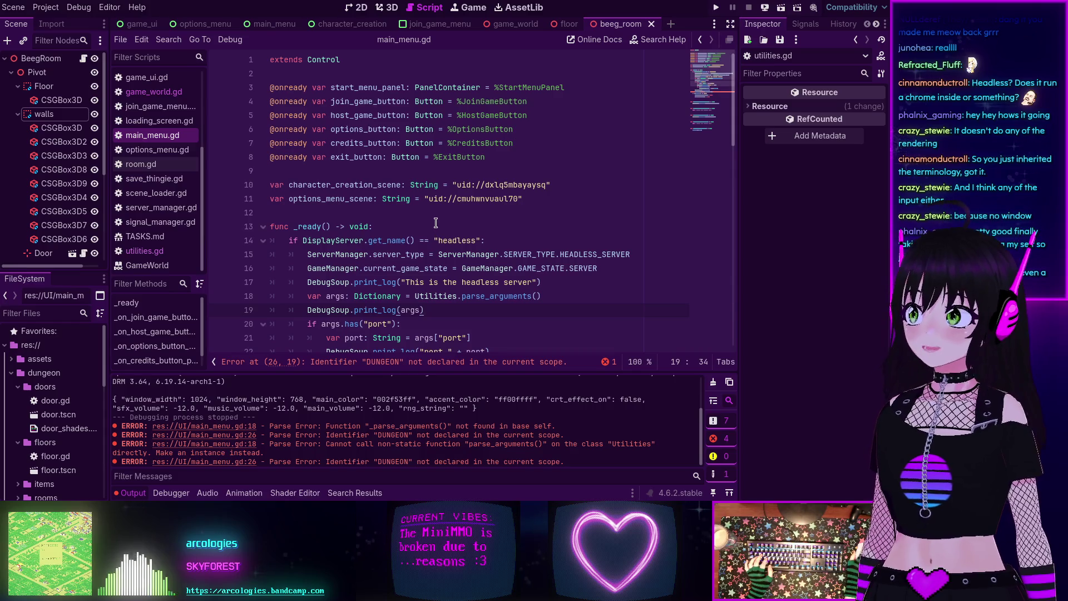
pyautogui.scroll(-5, 434, 222)
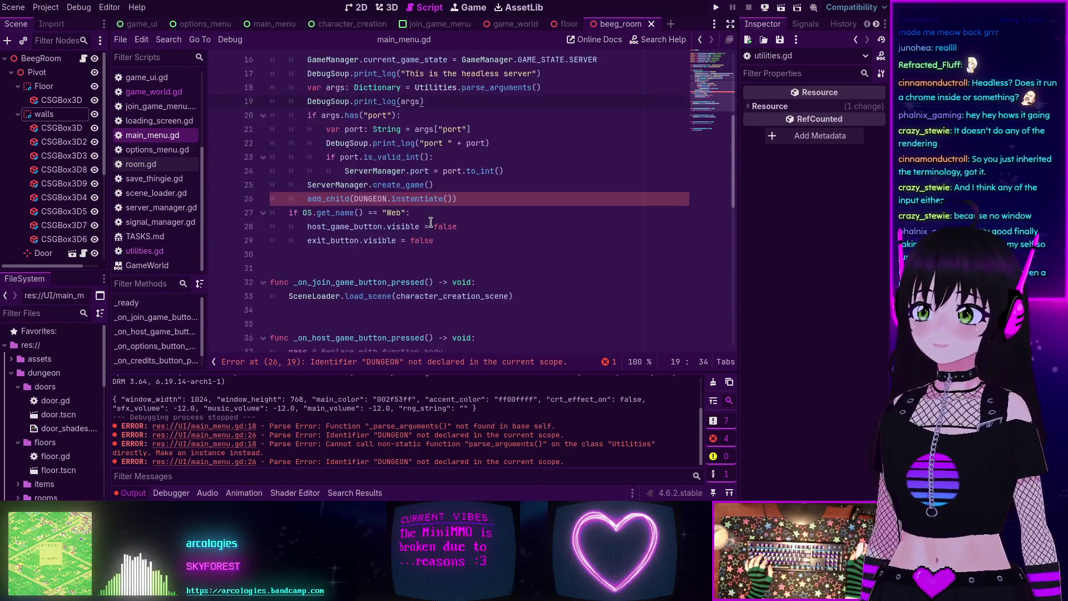
pyautogui.scroll(3, 431, 223)
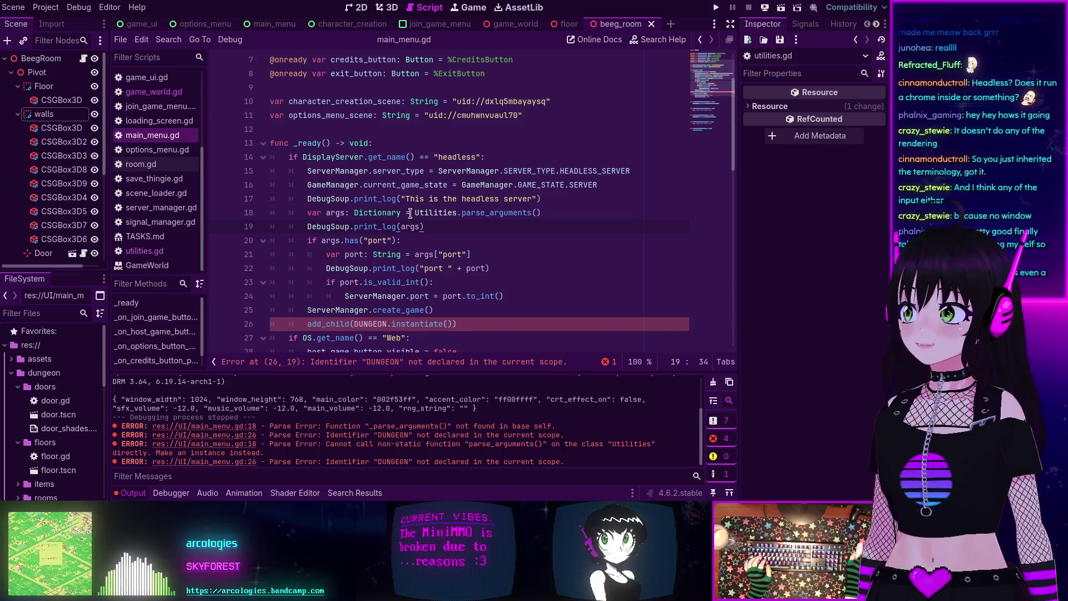
pyautogui.scroll(-2, 410, 213)
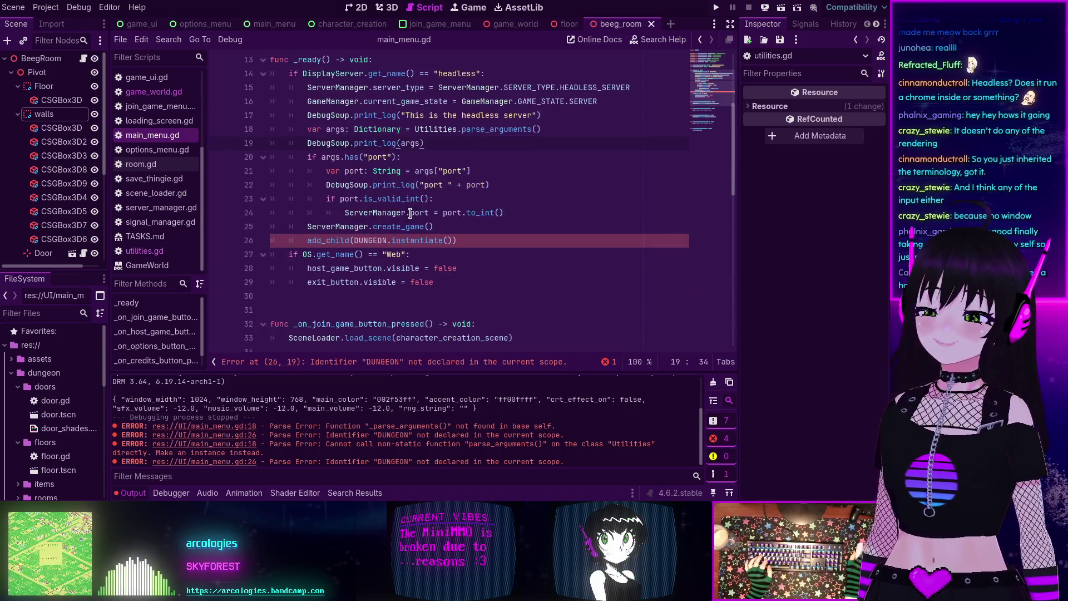
pyautogui.click(307, 242)
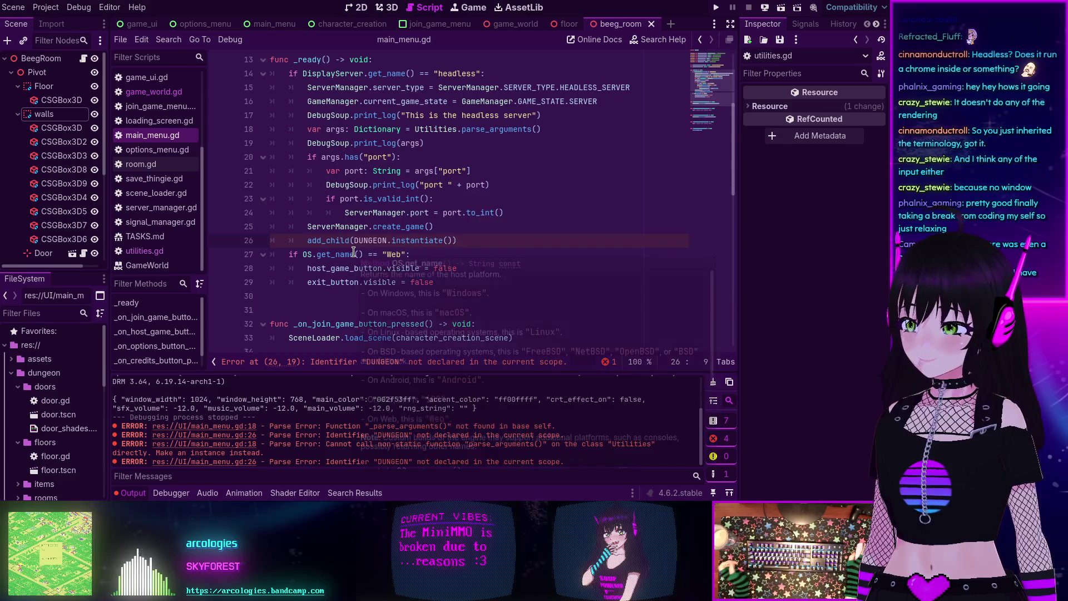
pyautogui.moveTo(354, 252)
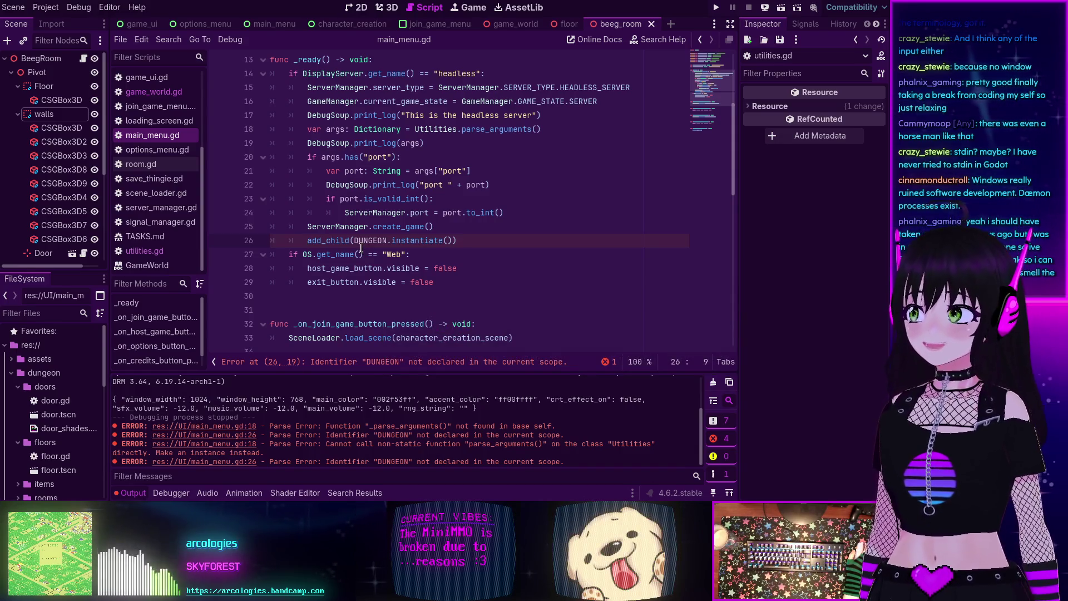
pyautogui.scroll(4, 368, 242)
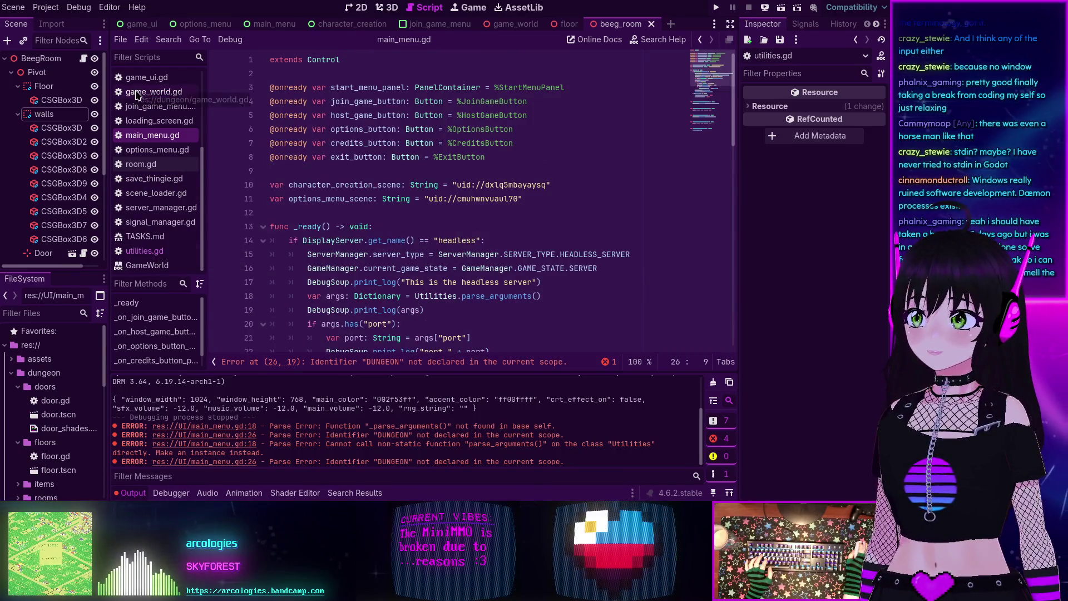
# Step: Copy the DUNGEON preload constant line from game_world.gd
pyautogui.click(138, 93)
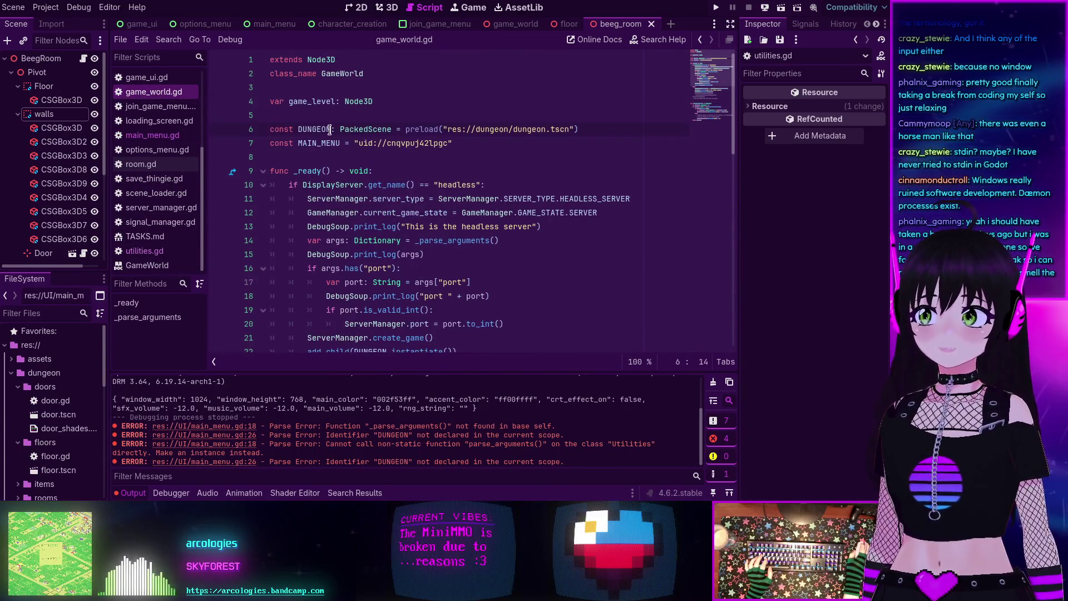
pyautogui.tripleClick(329, 130)
pyautogui.hotkey('ctrl', 'c')
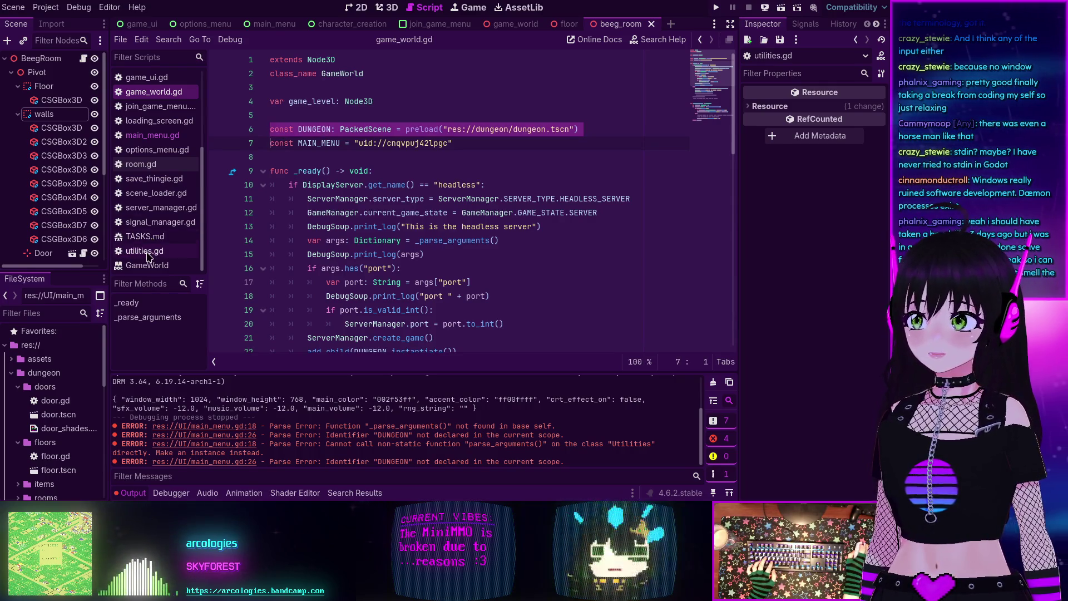
pyautogui.click(148, 252)
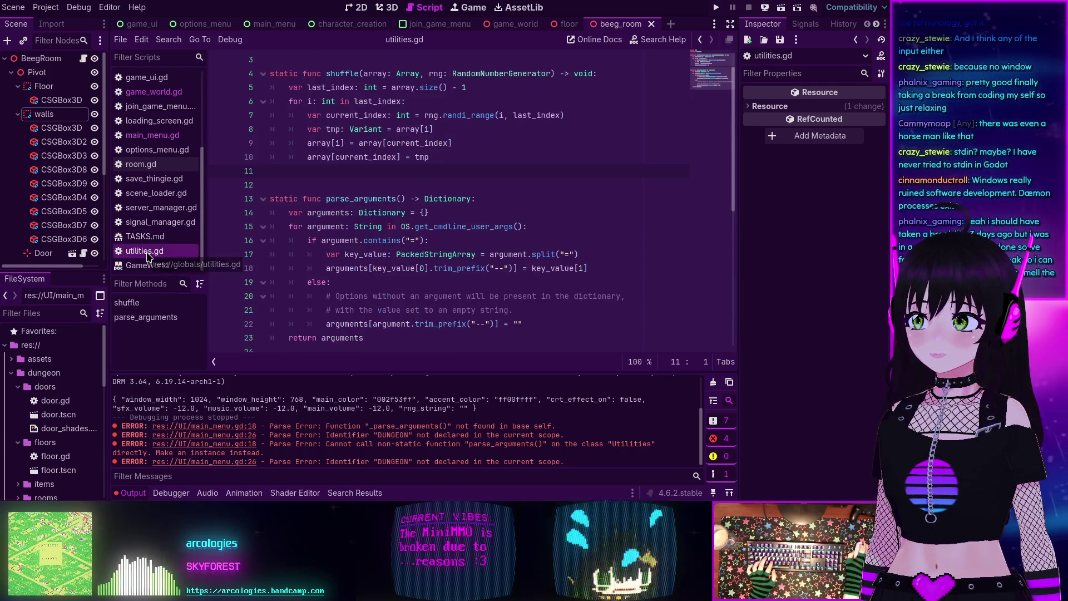
# Step: Paste const DUNGEON into main_menu.gd above _ready at line 13 and save
pyautogui.click(144, 134)
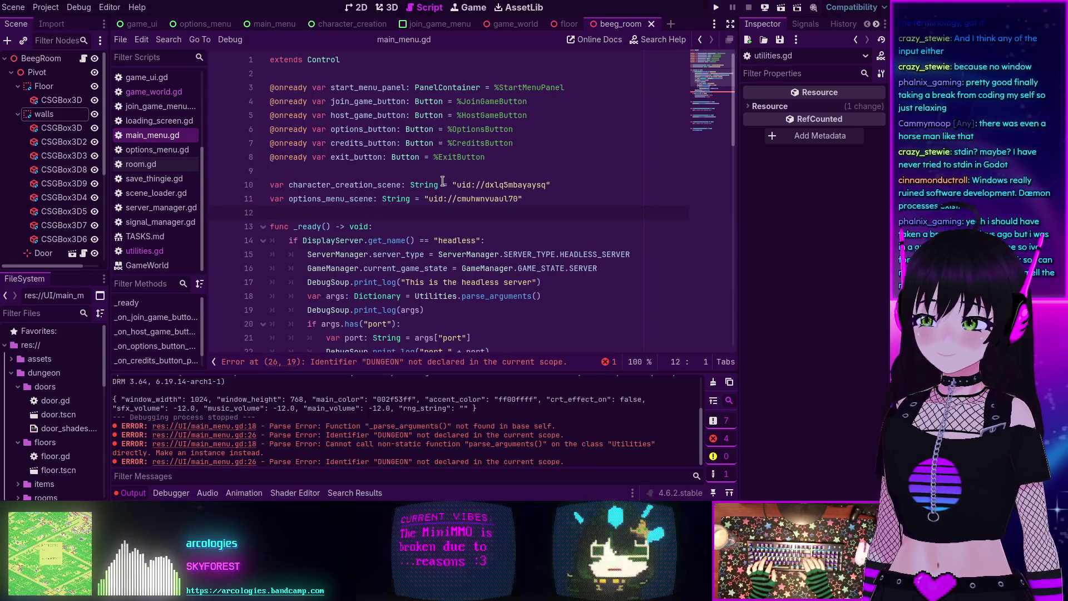
pyautogui.press('Return')
pyautogui.press('Return')
pyautogui.press('Up')
pyautogui.hotkey('ctrl', 'v')
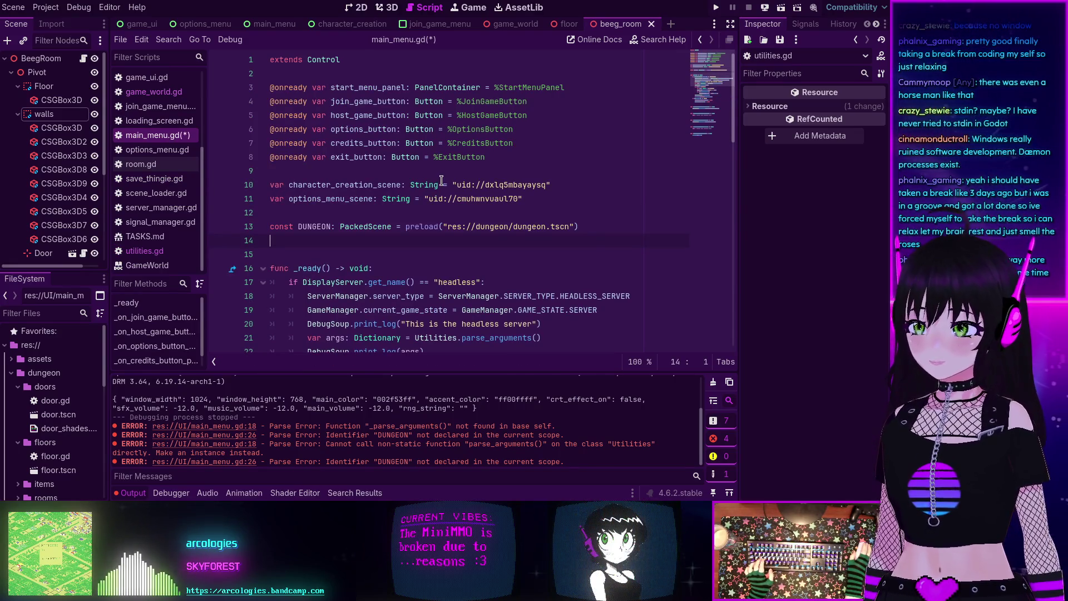
pyautogui.hotkey('ctrl', 's')
pyautogui.scroll(-8, 434, 184)
pyautogui.scroll(6, 412, 189)
pyautogui.scroll(3, 405, 190)
pyautogui.scroll(-4, 356, 201)
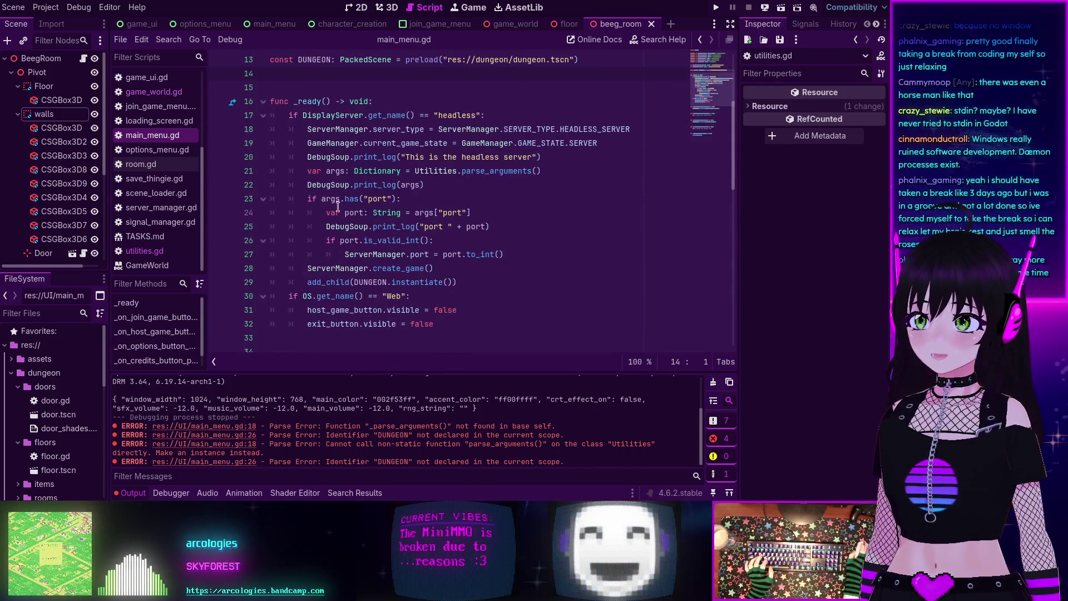
# Step: Add a blank line after the add_child call in main_menu.gd's _ready and save
pyautogui.scroll(-4, 338, 206)
pyautogui.scroll(4, 378, 188)
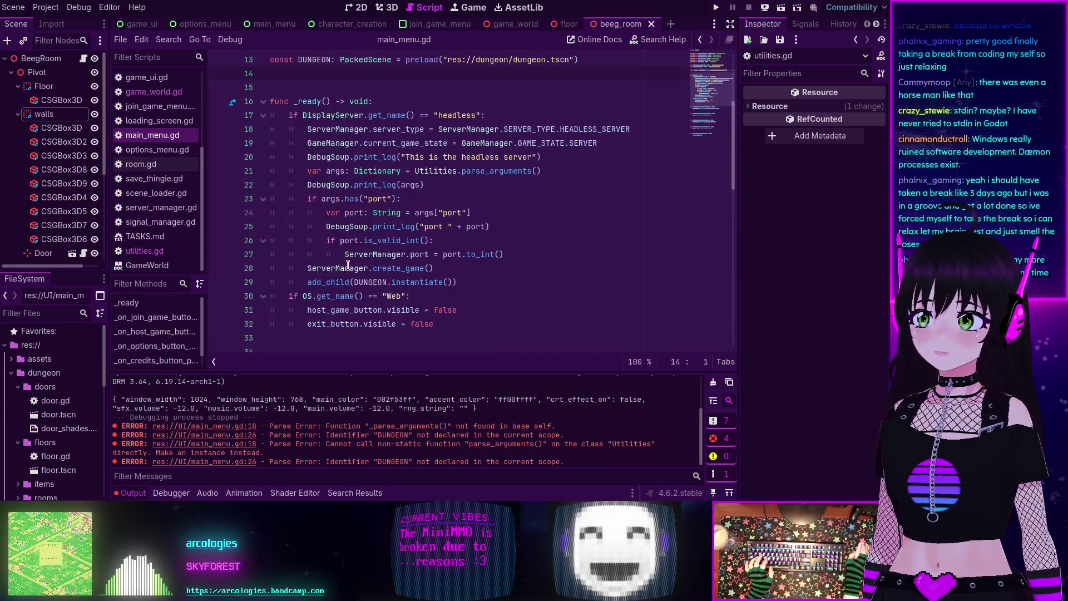
pyautogui.press('Return')
pyautogui.press('BackSpace')
pyautogui.press('BackSpace')
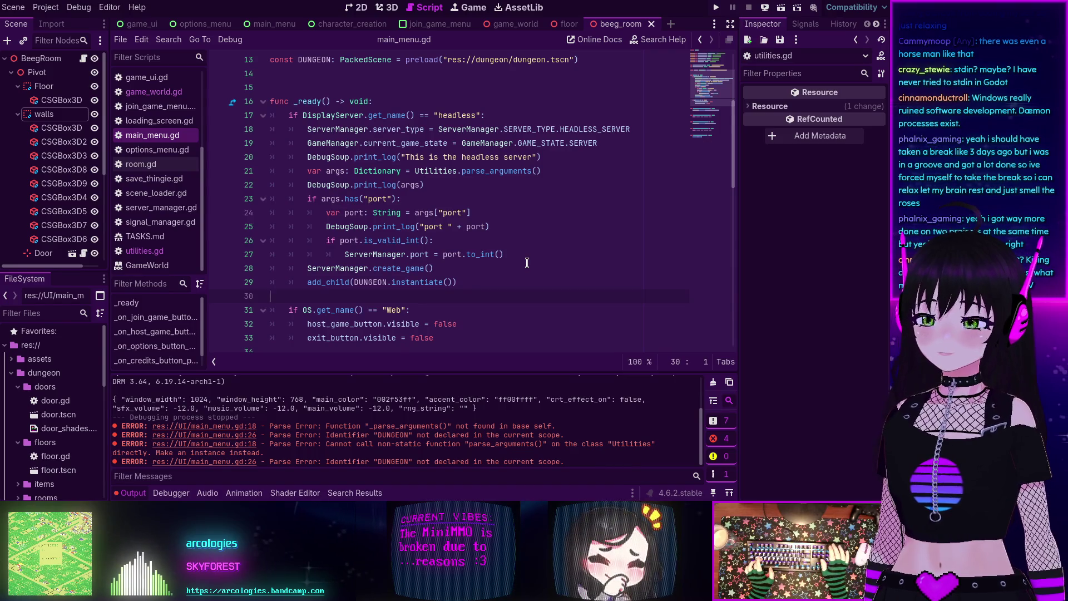
pyautogui.hotkey('ctrl', 's')
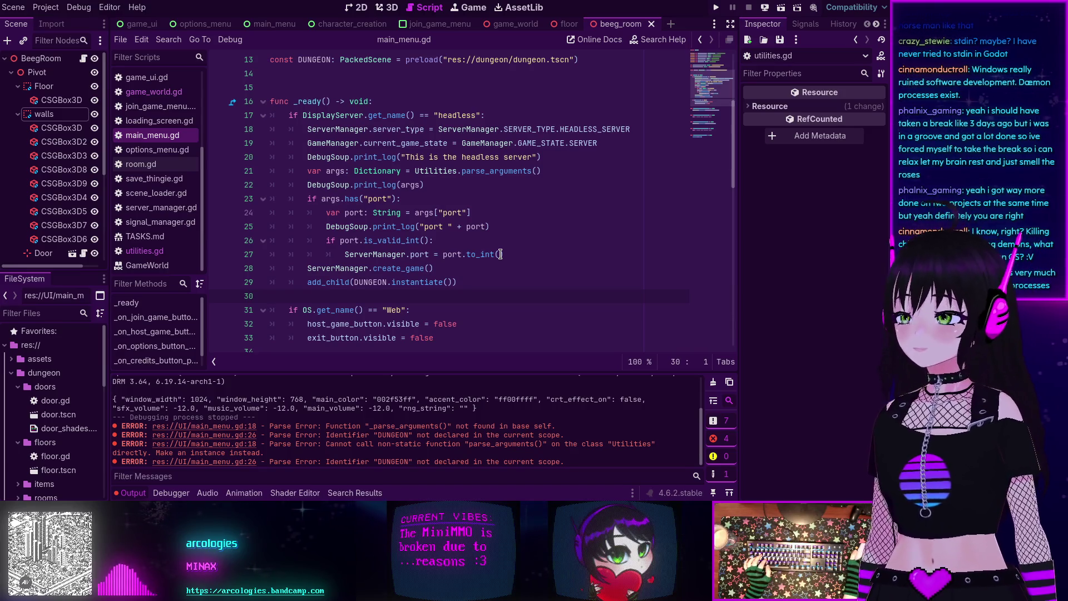
pyautogui.scroll(-2, 556, 231)
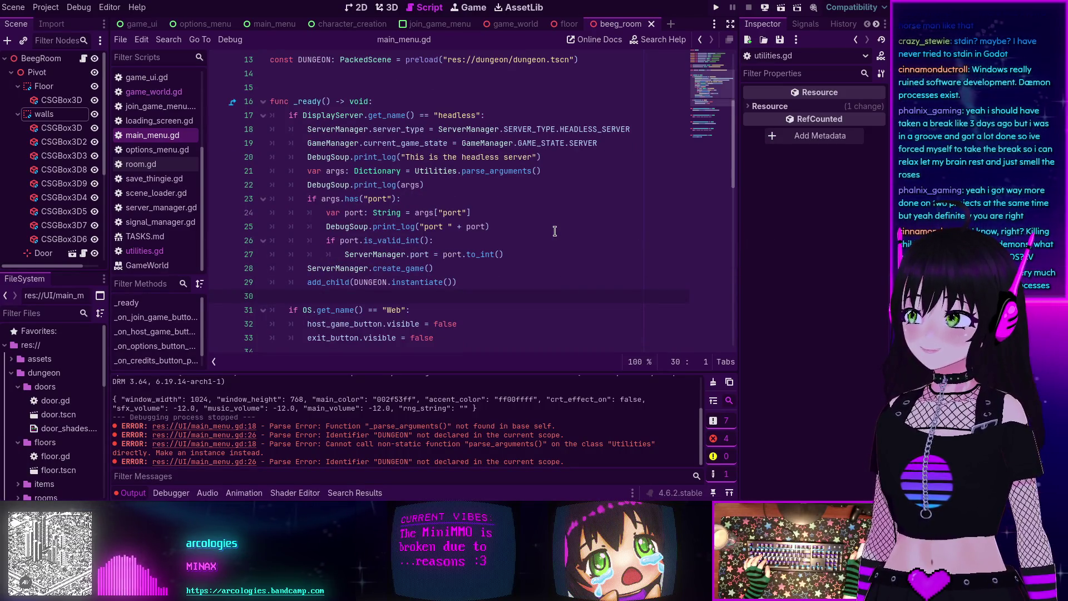
pyautogui.scroll(-1, 551, 230)
pyautogui.scroll(1, 540, 229)
pyautogui.scroll(1, 529, 228)
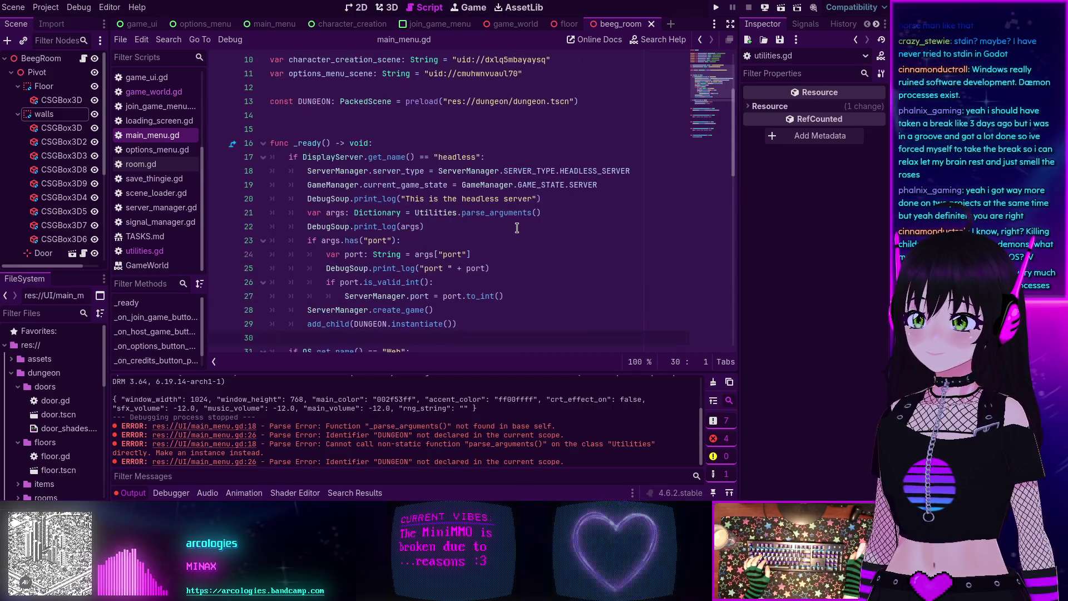
pyautogui.scroll(-1, 517, 228)
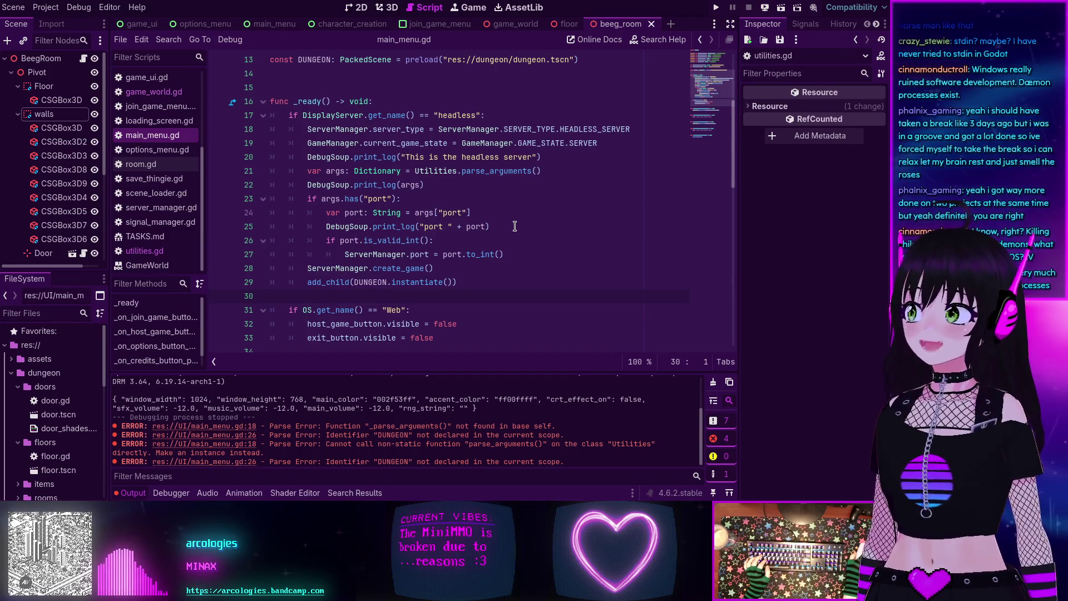
pyautogui.scroll(4, 515, 226)
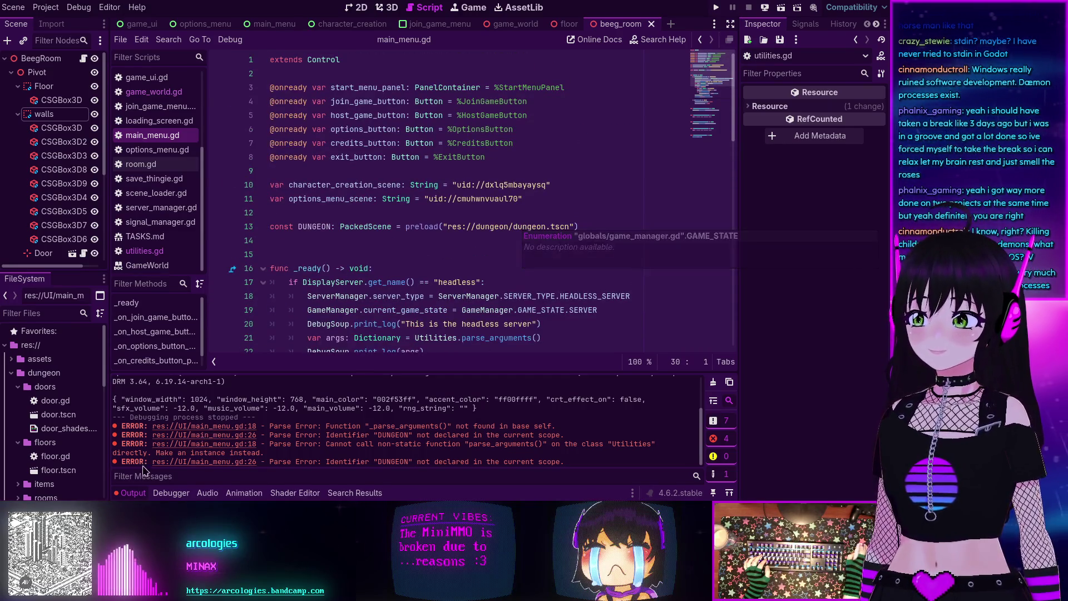
# Step: Collapse the Output panel and look through main_menu.gd's code
pyautogui.click(129, 493)
pyautogui.scroll(-3, 473, 273)
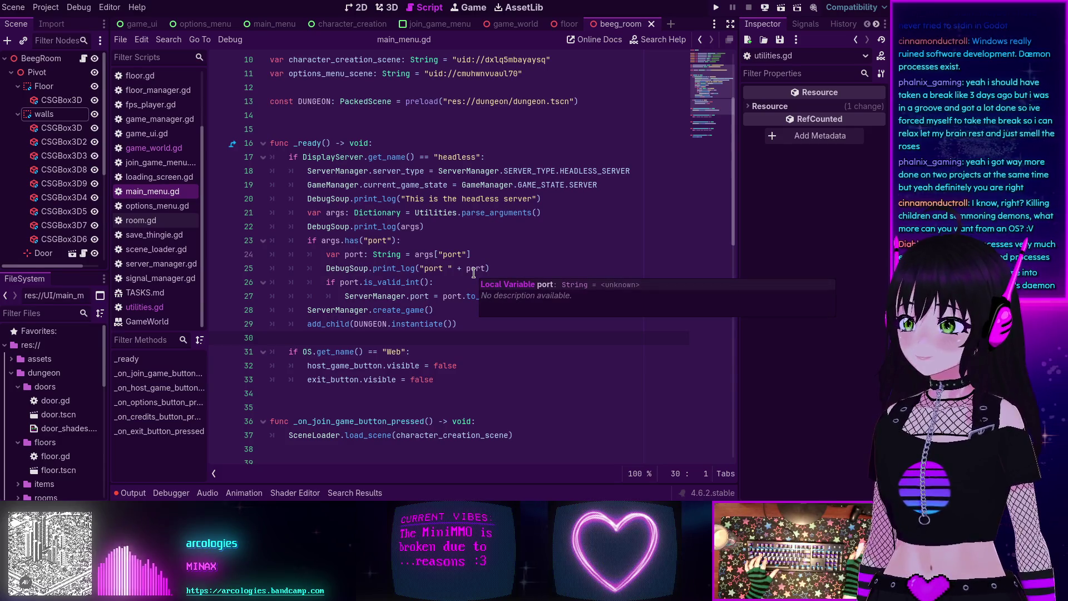
pyautogui.scroll(-2, 473, 272)
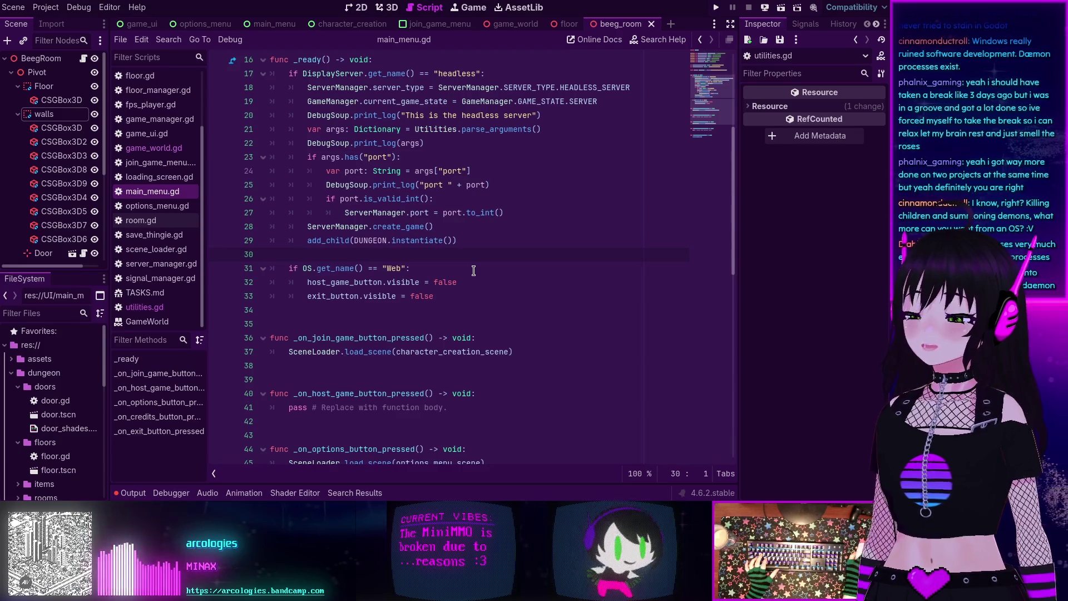
pyautogui.scroll(5, 473, 271)
pyautogui.scroll(-2, 408, 174)
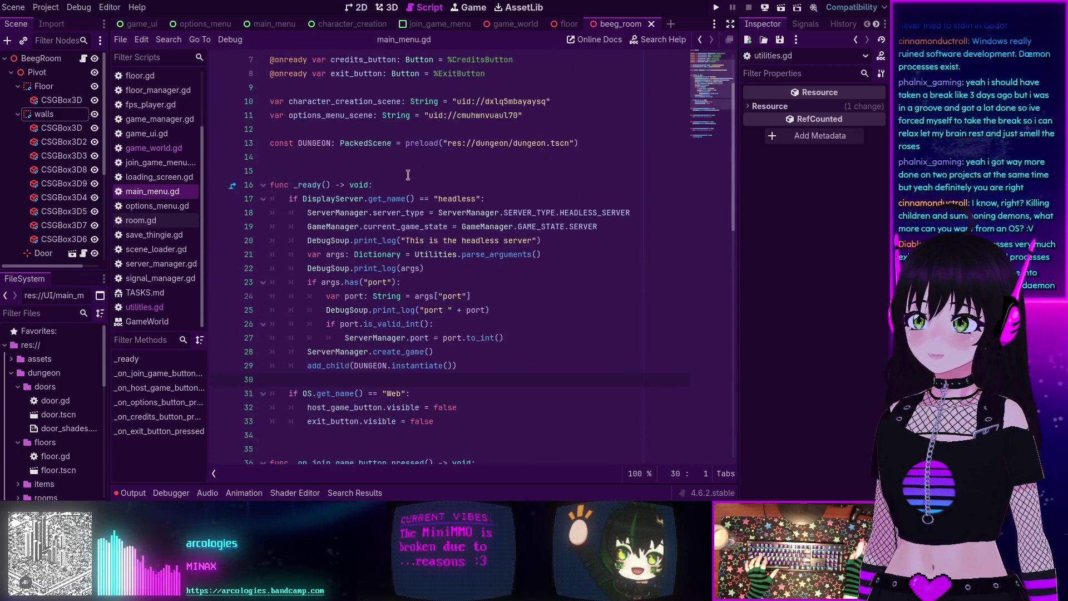
pyautogui.scroll(-4, 365, 272)
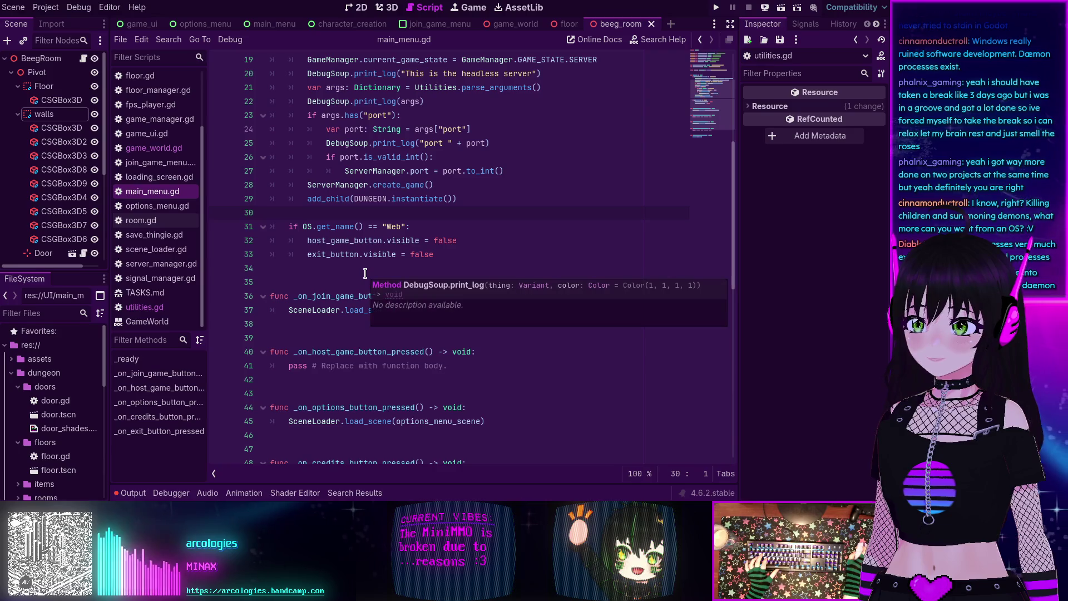
pyautogui.scroll(-3, 362, 272)
pyautogui.scroll(4, 358, 272)
pyautogui.scroll(3, 358, 273)
# Step: Show game_world.gd to compare its headless/client _ready branches and _parse_arguments
pyautogui.click(154, 148)
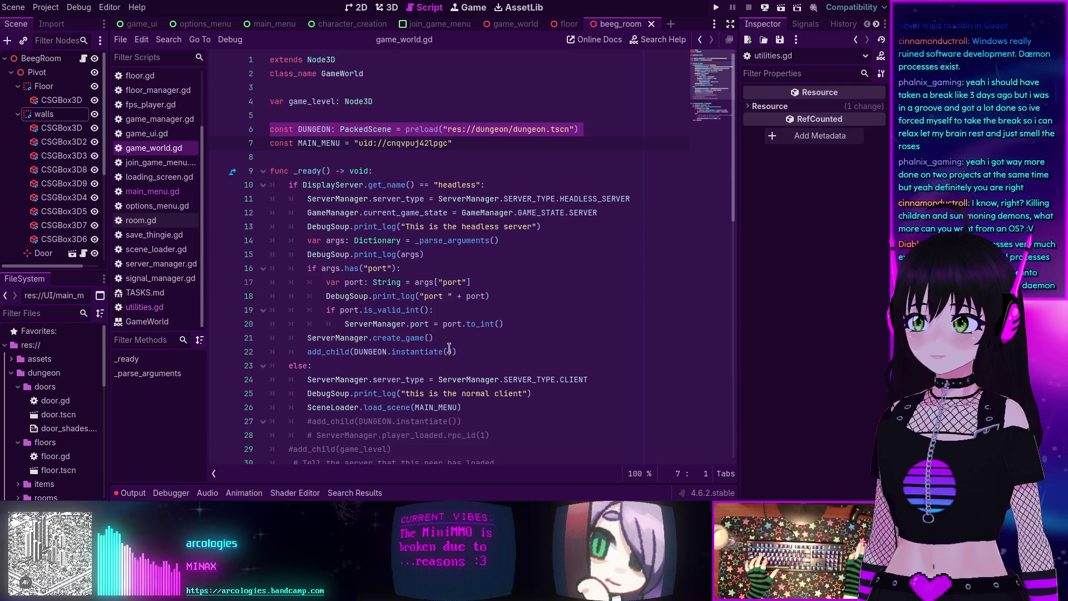
pyautogui.moveTo(445, 325)
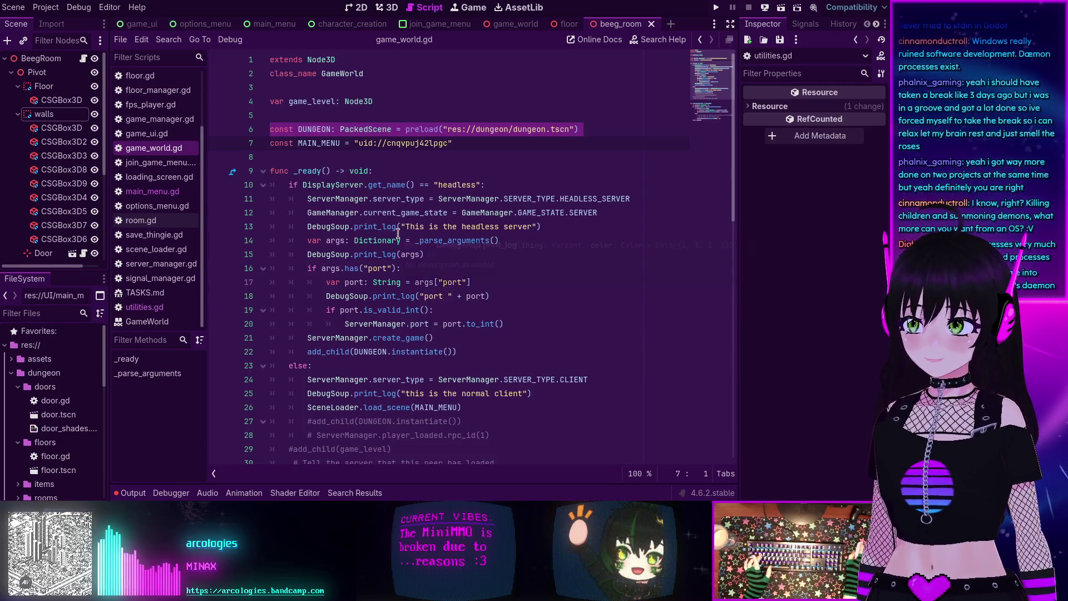
pyautogui.moveTo(398, 234)
pyautogui.scroll(-5, 399, 234)
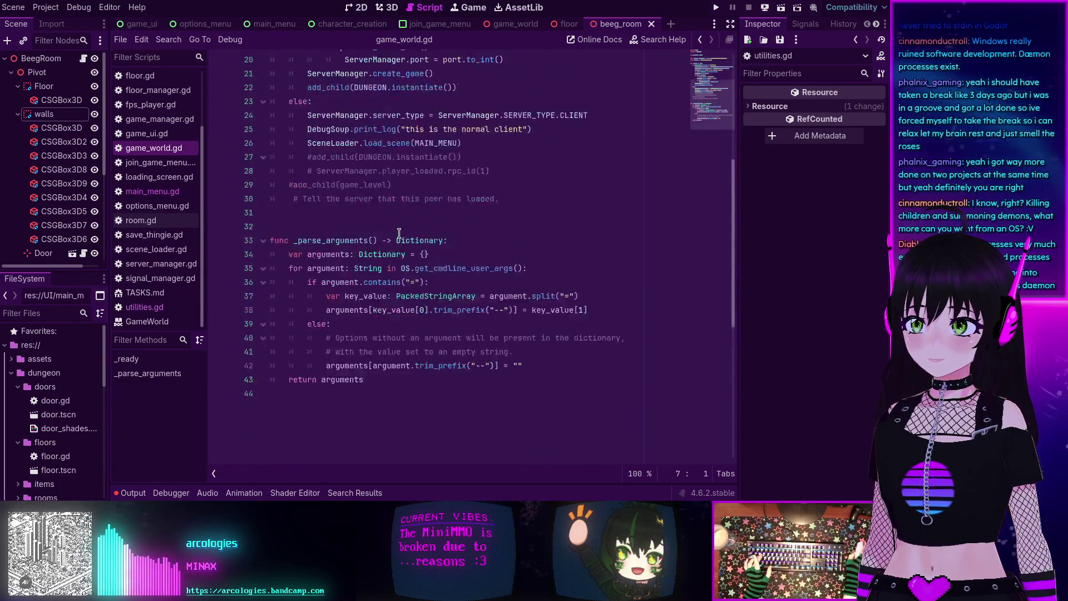
pyautogui.scroll(5, 398, 234)
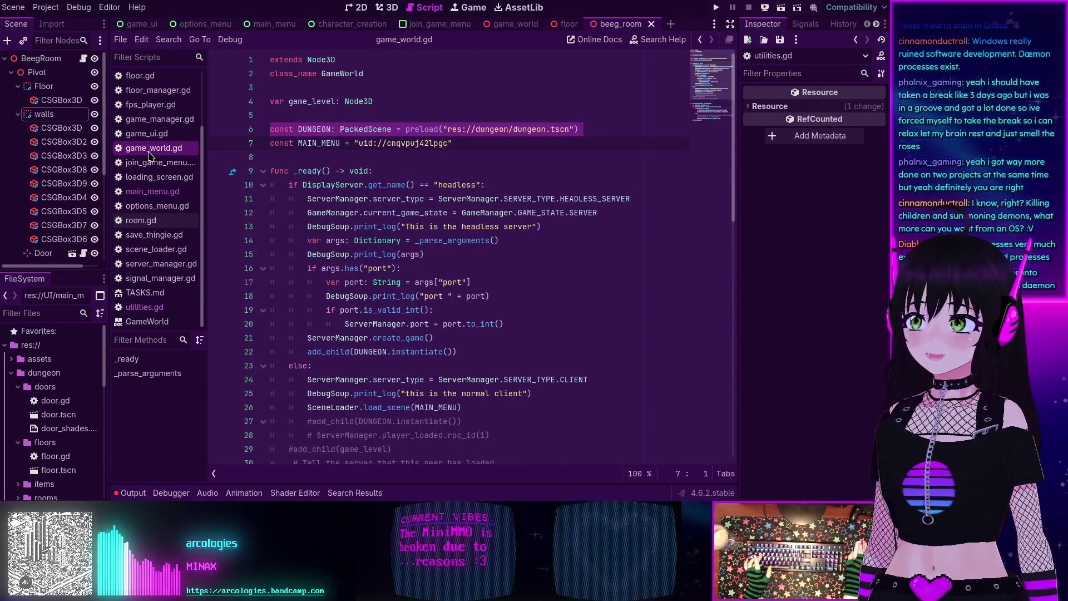
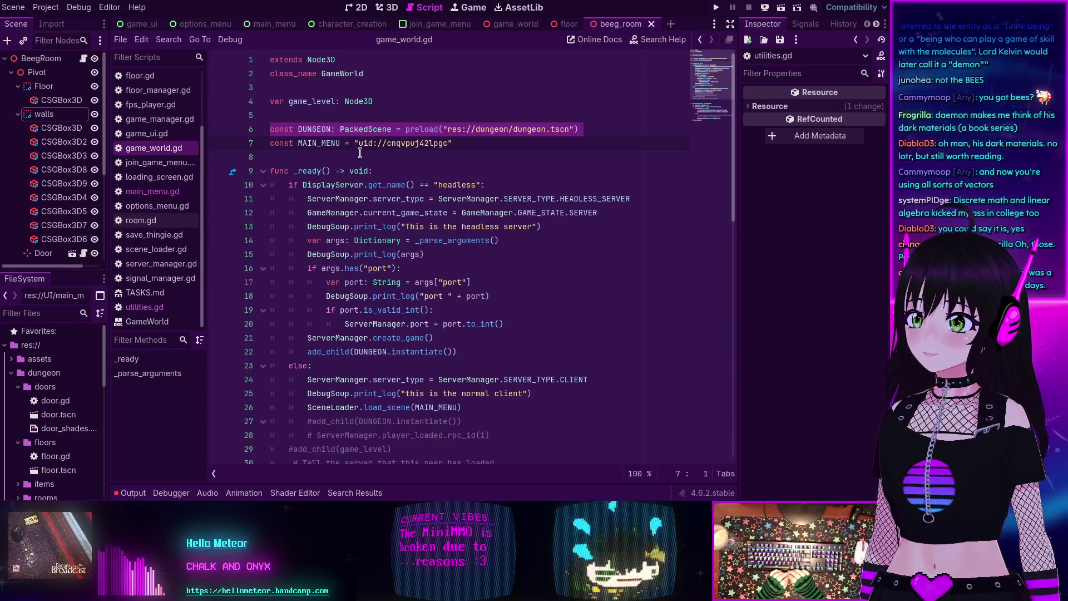
# Step: Deselect the DUNGEON constant line, place the caret at the end of line 18, and switch to Firefox
pyautogui.click(500, 157)
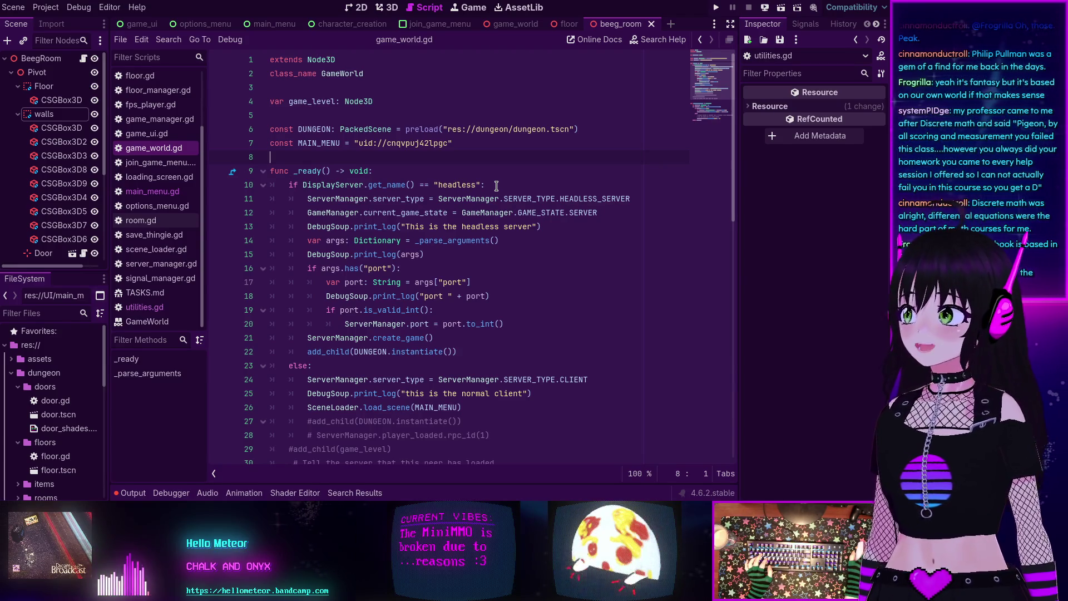
pyautogui.scroll(-2, 509, 201)
pyautogui.scroll(1, 508, 201)
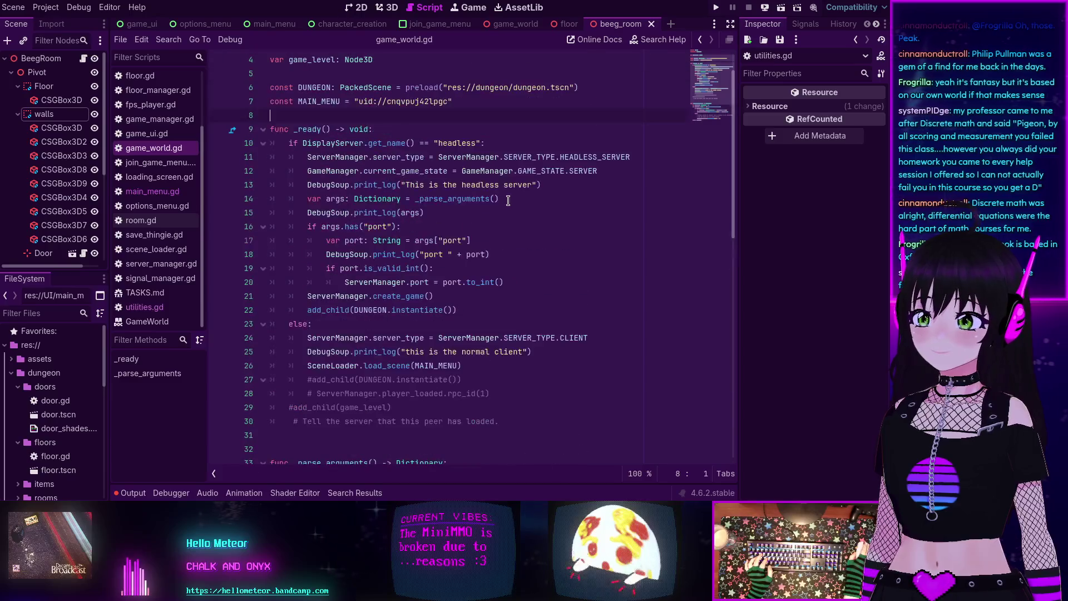
pyautogui.scroll(-3, 508, 199)
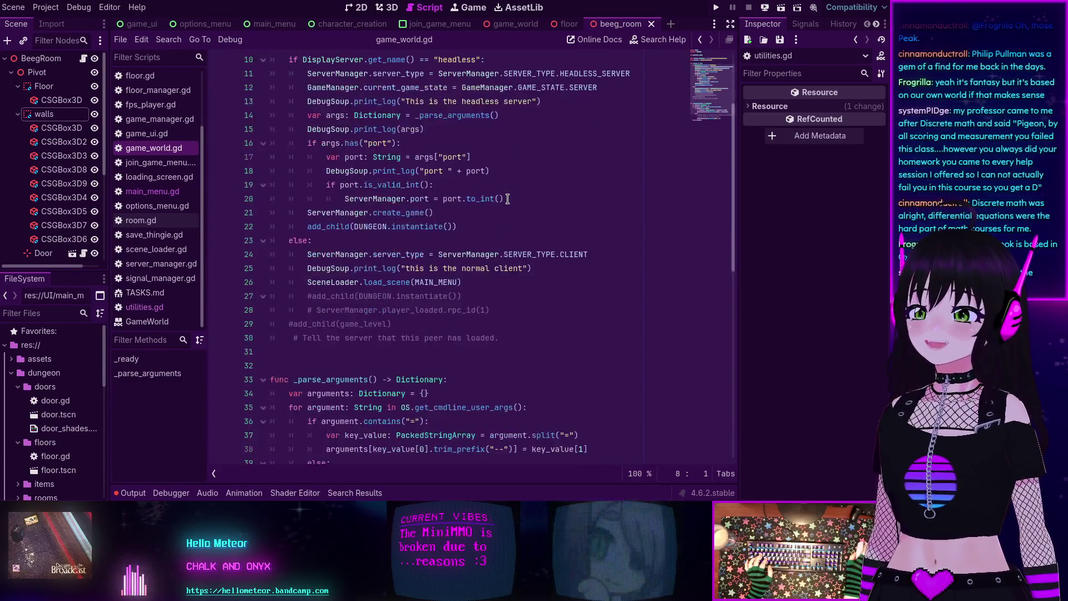
pyautogui.scroll(3, 508, 199)
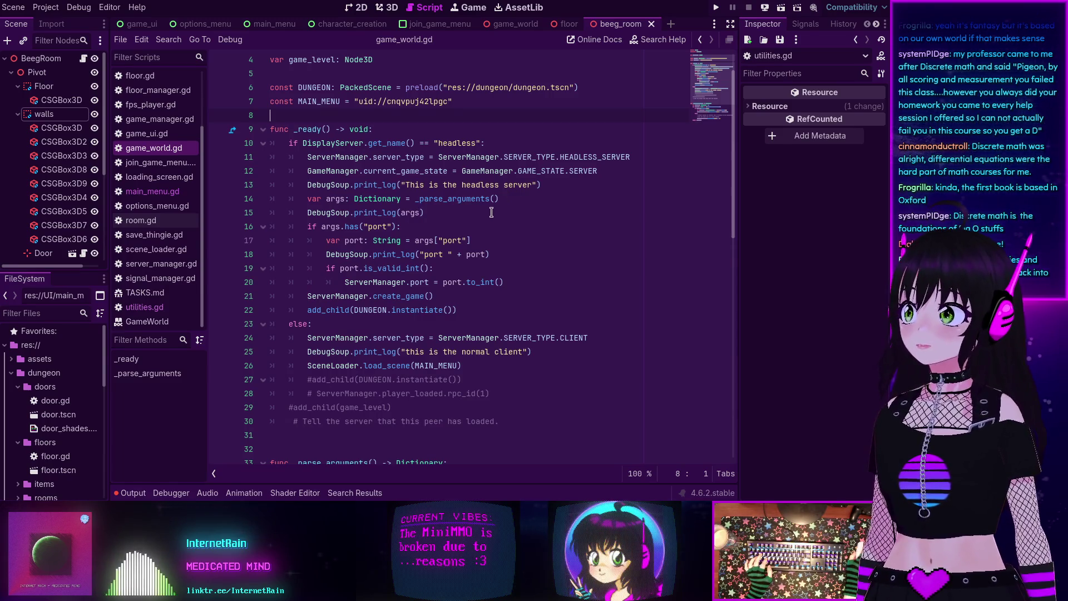
pyautogui.scroll(2, 490, 213)
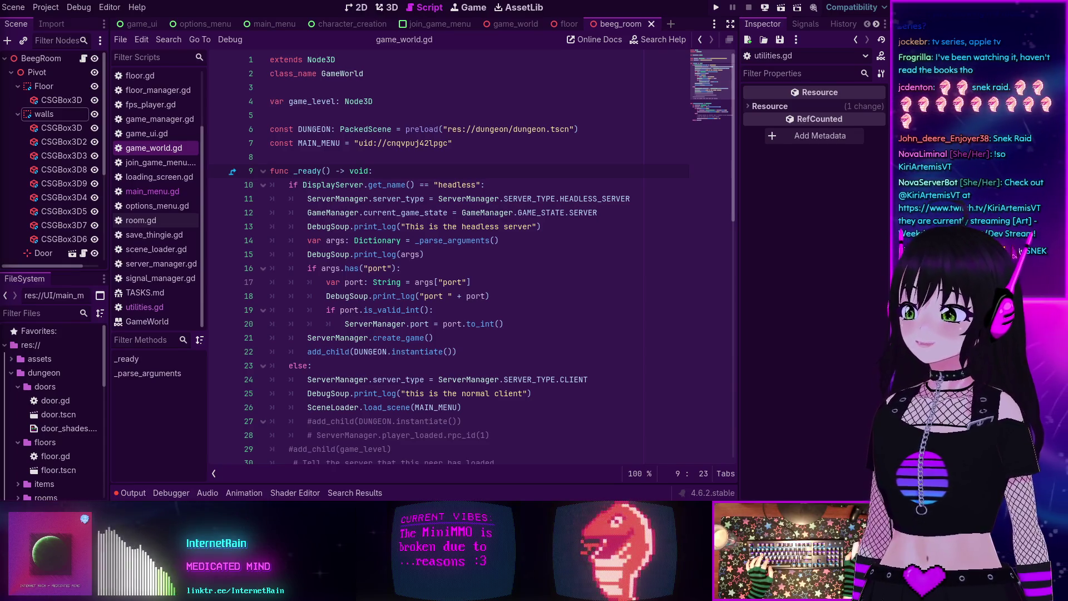
pyautogui.click(501, 295)
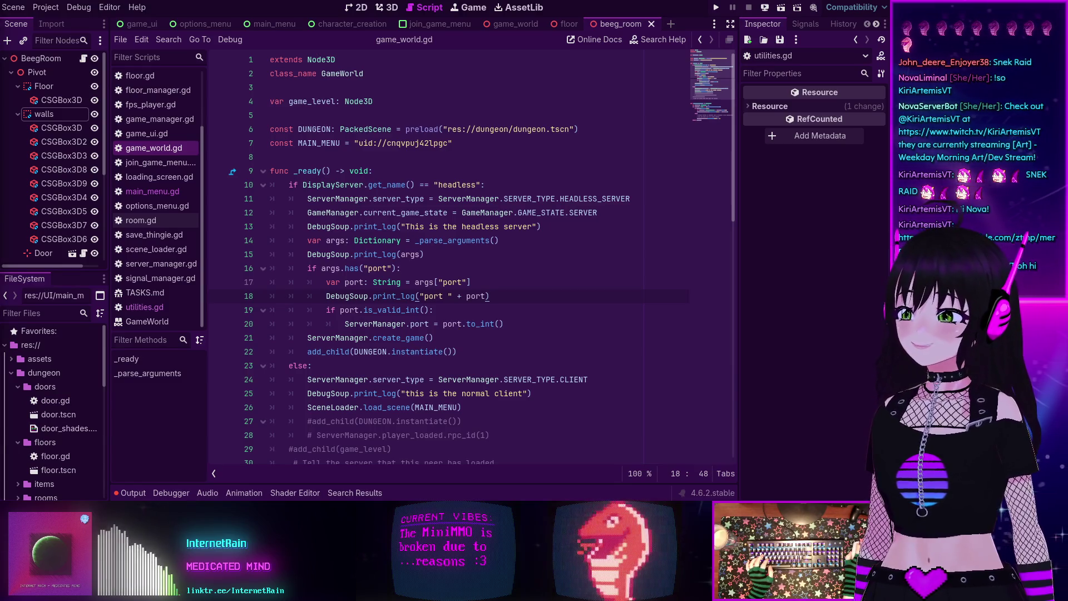
pyautogui.hotkey('alt', 'Tab')
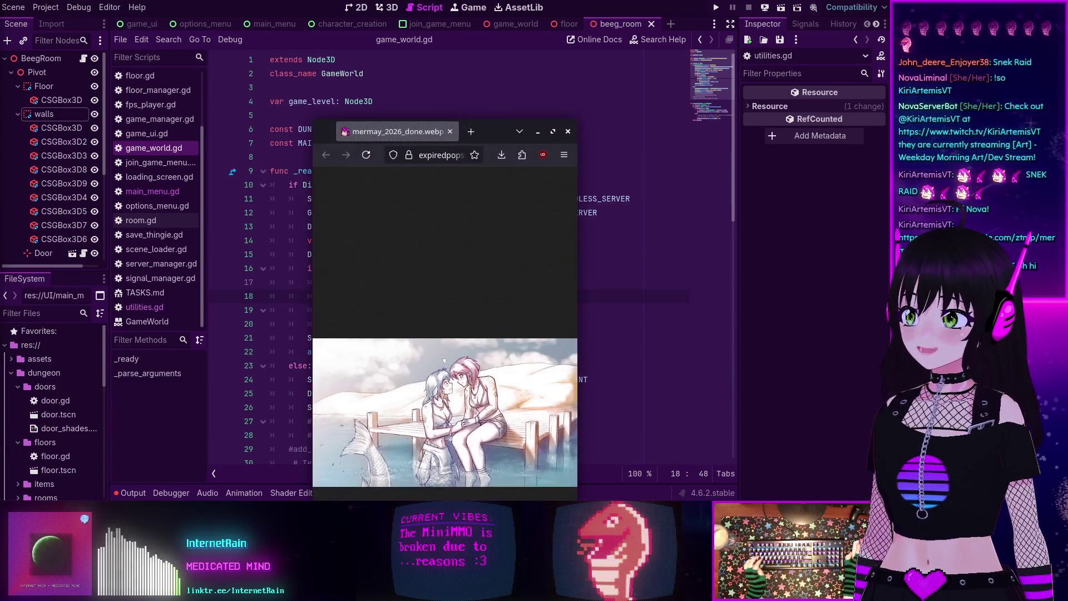
# Step: Maximize Firefox and zoom the mermay_2026_done.webp artwork in on the legs, out, then on the pink-haired figure
pyautogui.moveTo(427, 336)
pyautogui.mouseDown()
pyautogui.moveTo(346, 241)
pyautogui.moveTo(251, 1)
pyautogui.mouseUp()
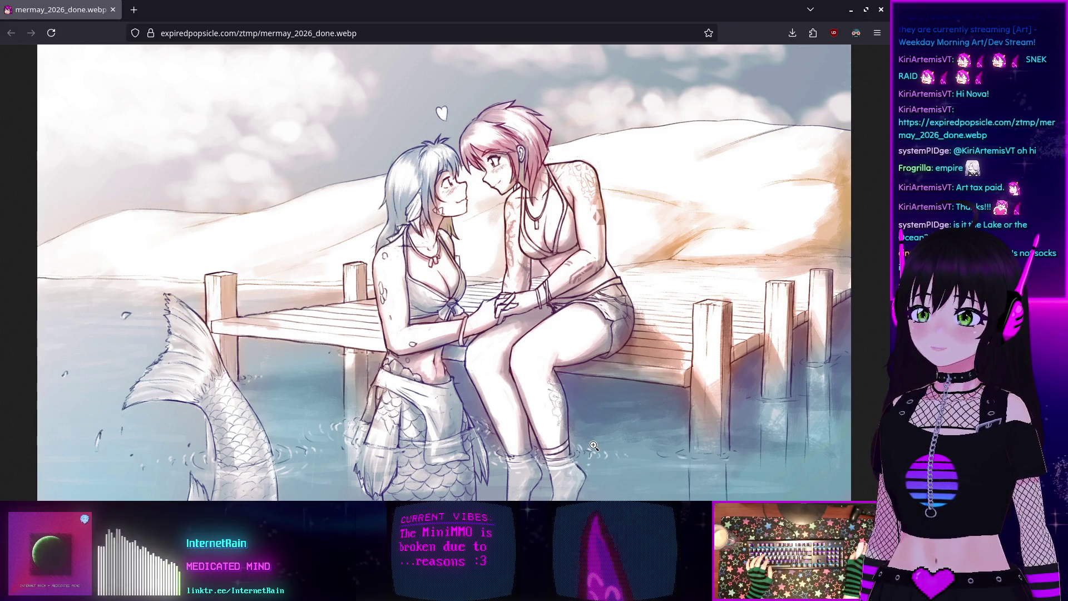
pyautogui.click(561, 412)
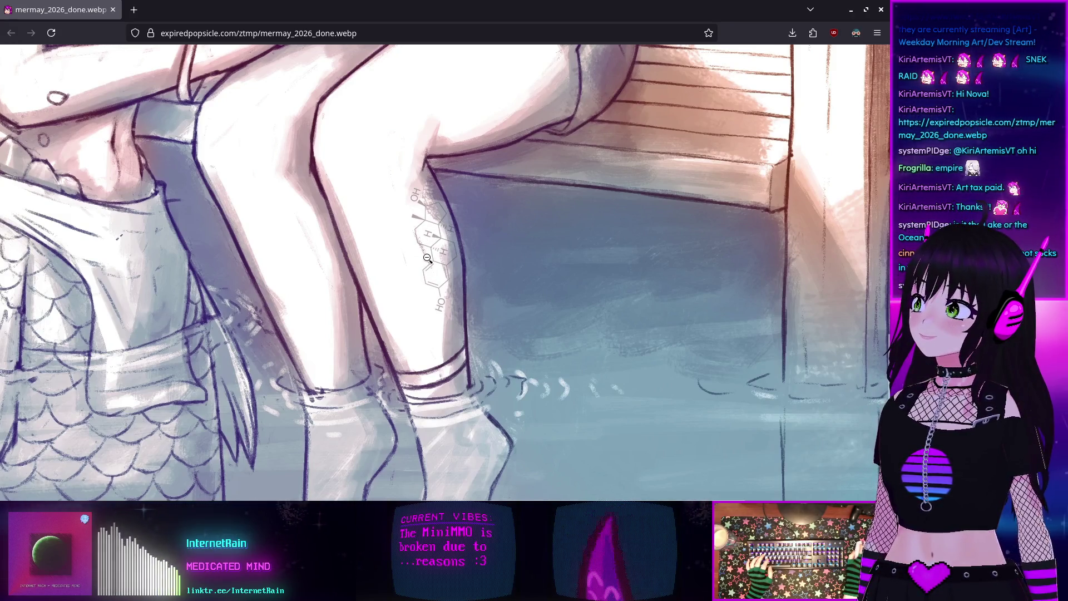
pyautogui.click(427, 258)
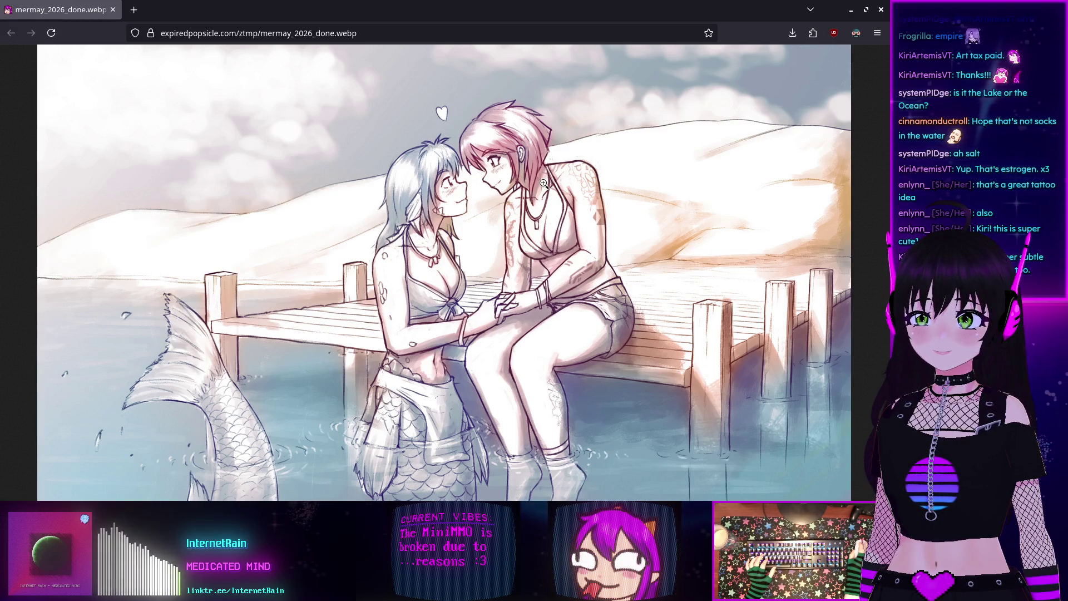
pyautogui.click(559, 163)
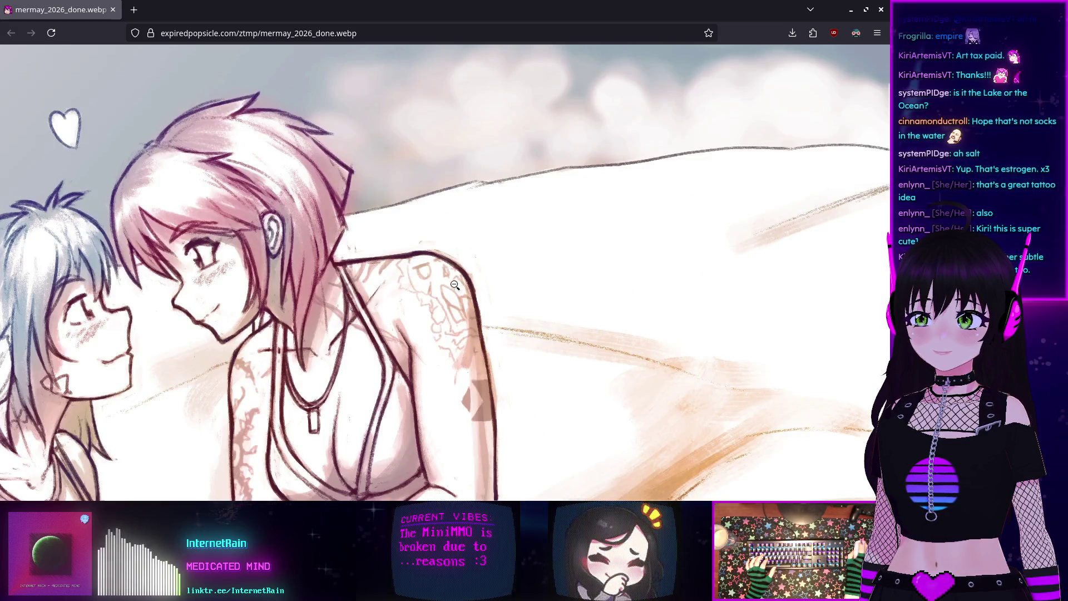
pyautogui.scroll(-5, 455, 287)
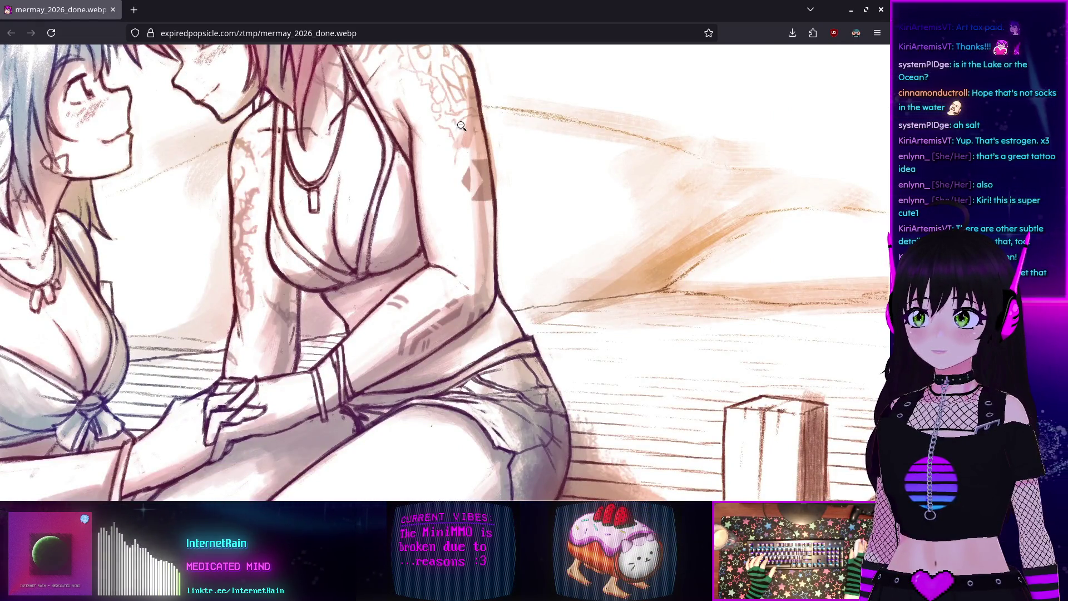
pyautogui.scroll(3, 452, 184)
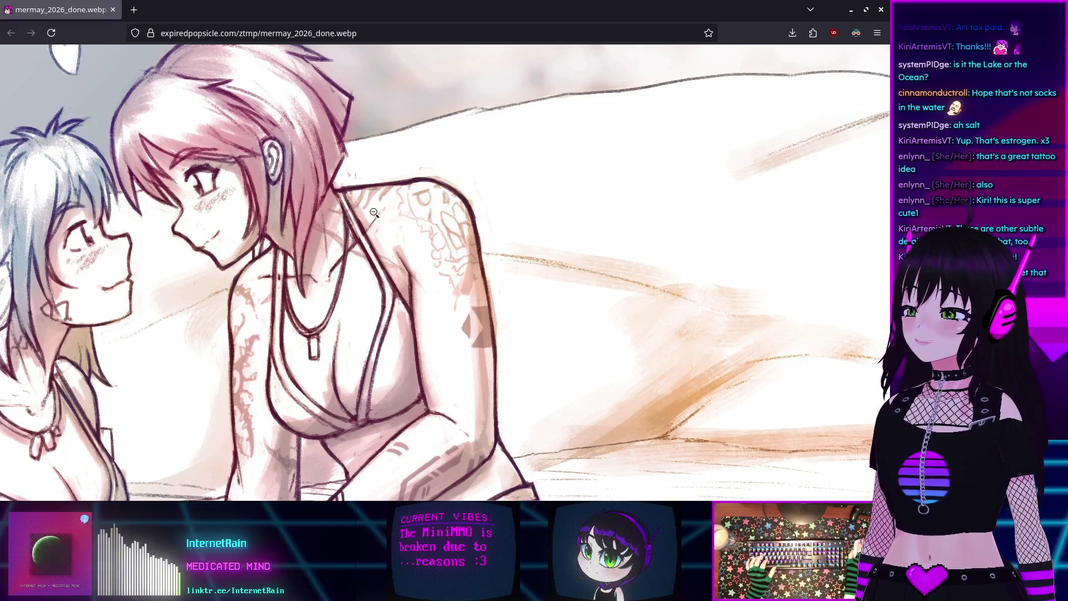
pyautogui.click(426, 212)
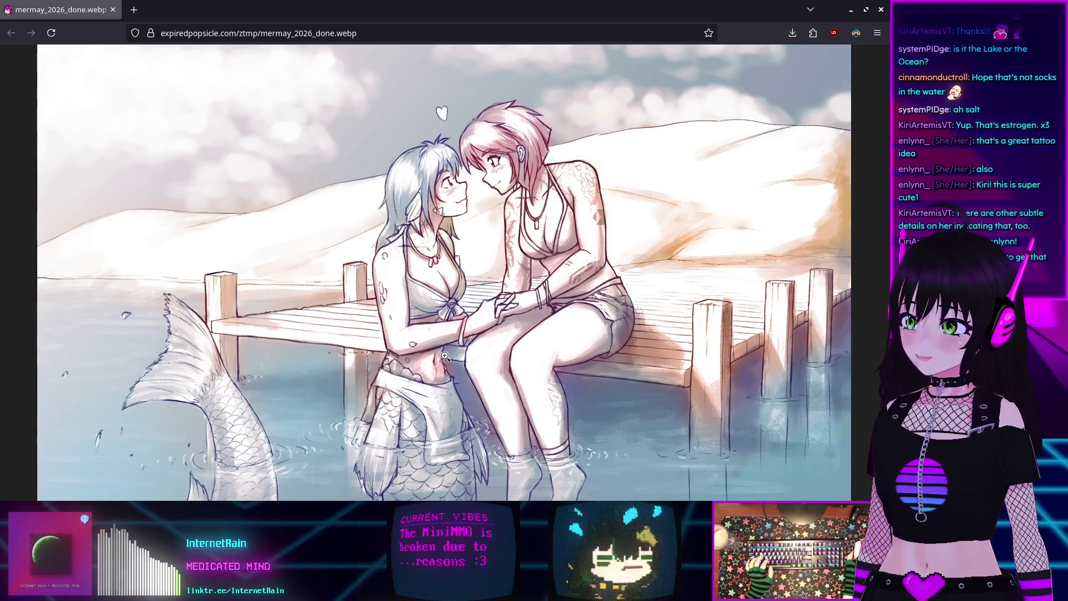
# Step: Zoom in near the companion's leg, refit the drawing to the window, then zoom in on the knee tattoo
pyautogui.click(556, 409)
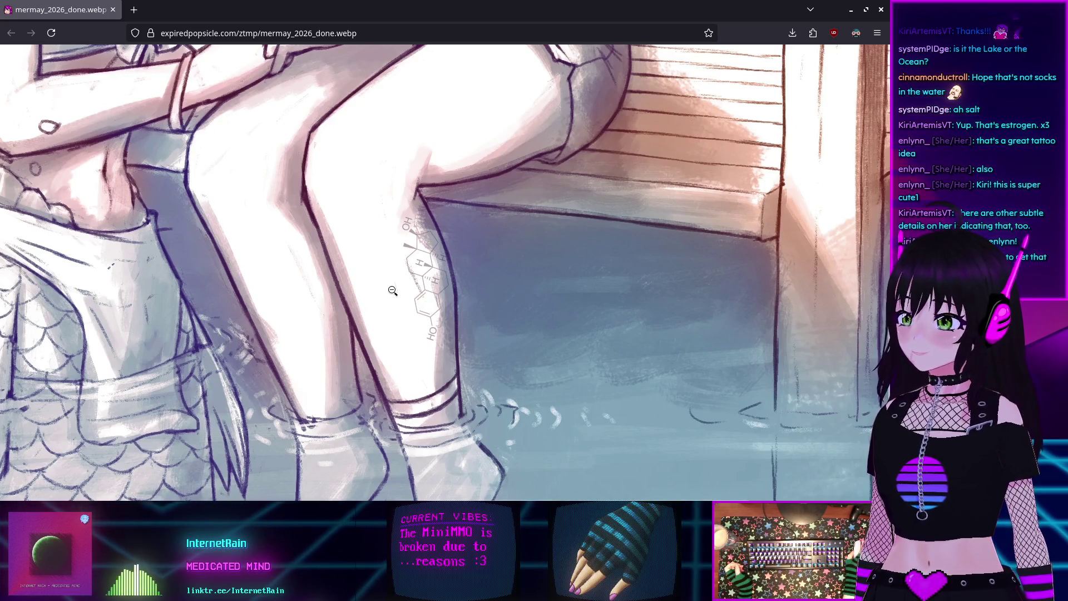
pyautogui.scroll(10, 393, 290)
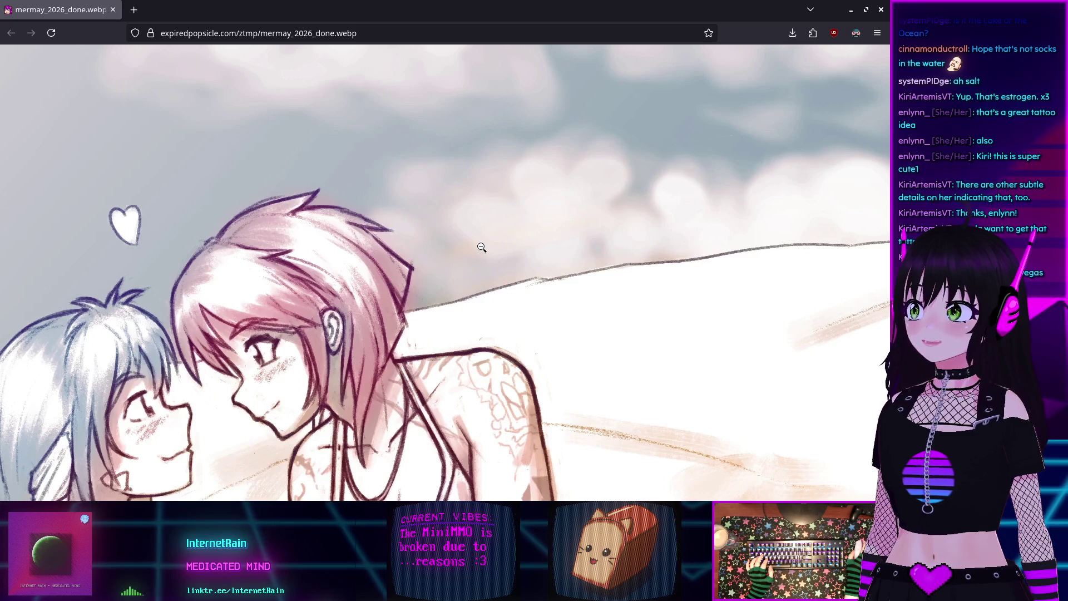
pyautogui.click(483, 246)
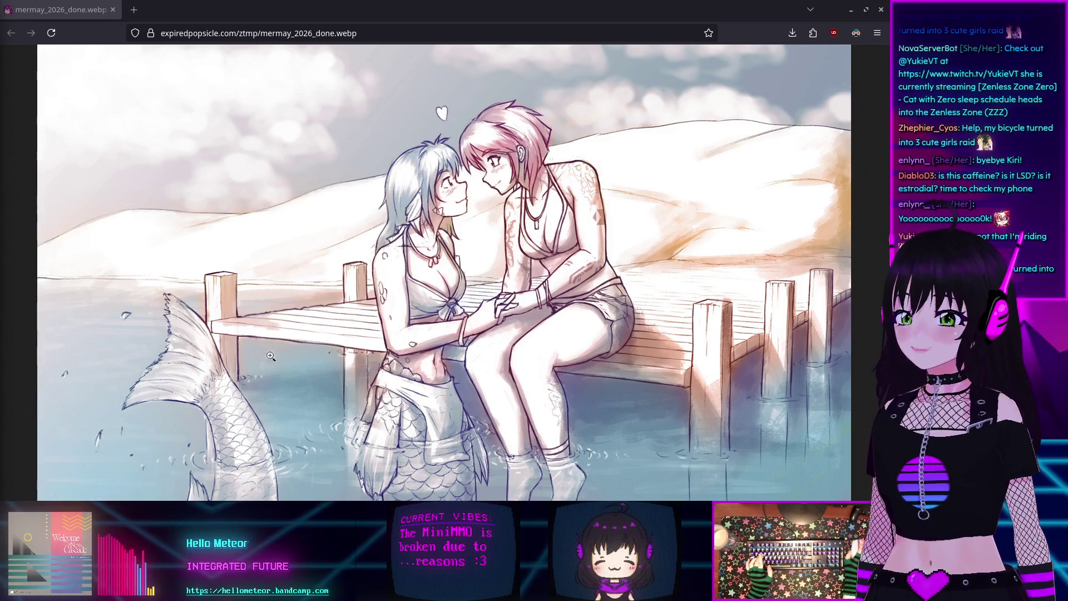
pyautogui.click(556, 401)
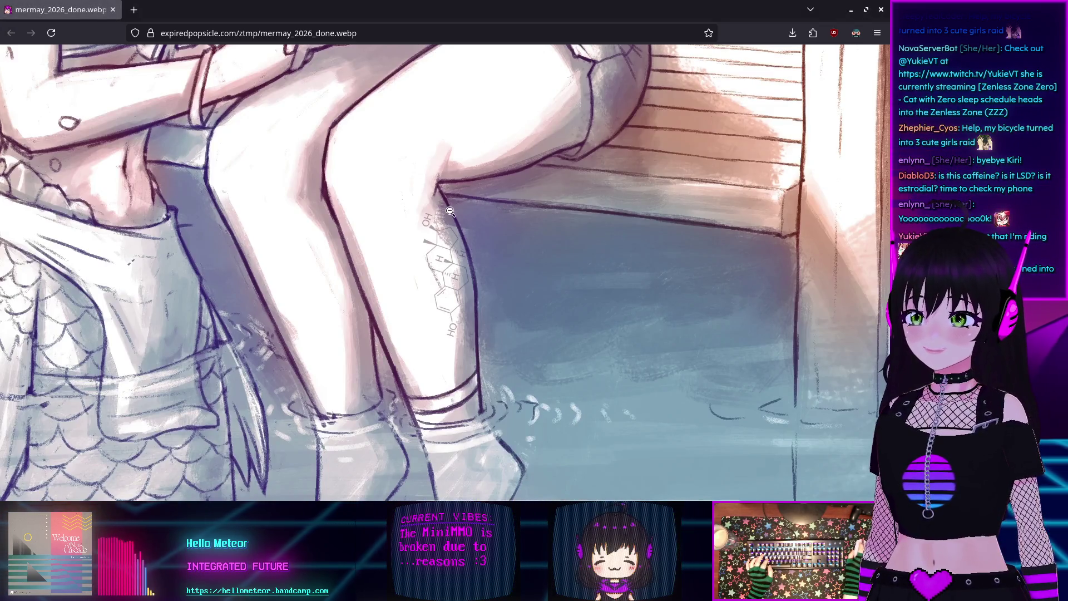
pyautogui.click(454, 387)
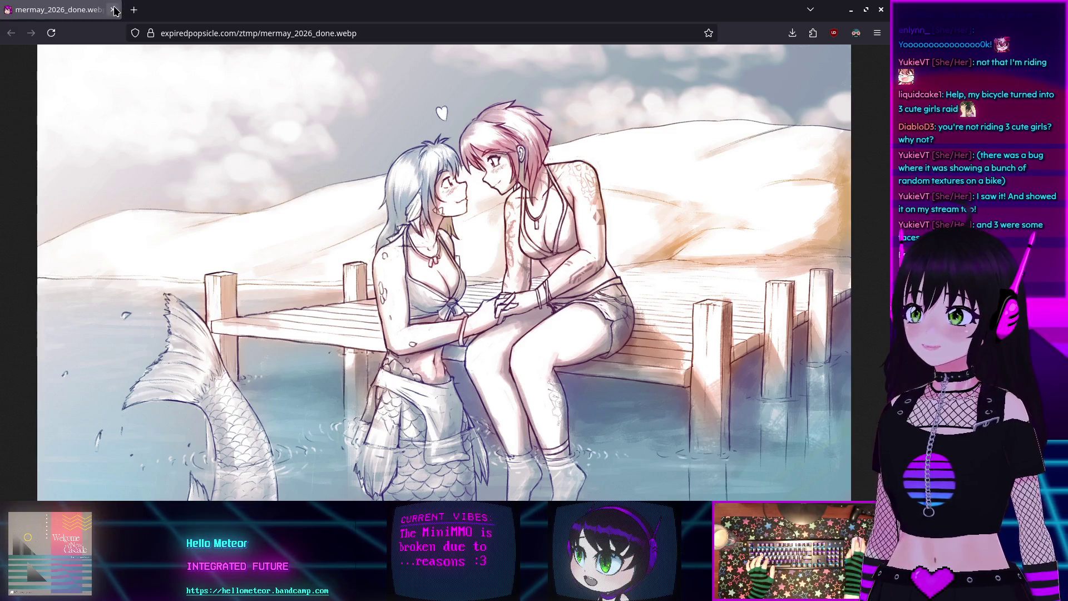
# Step: Return to Firefox and view the glitched bicycle screenshot at full size
pyautogui.hotkey('alt', 'Tab')
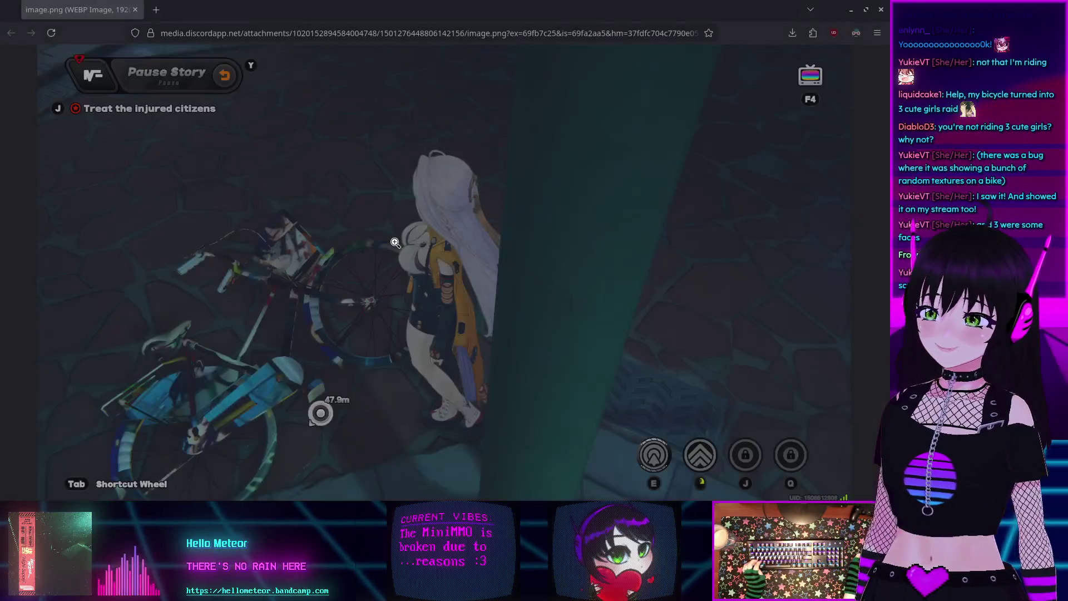
pyautogui.click(335, 308)
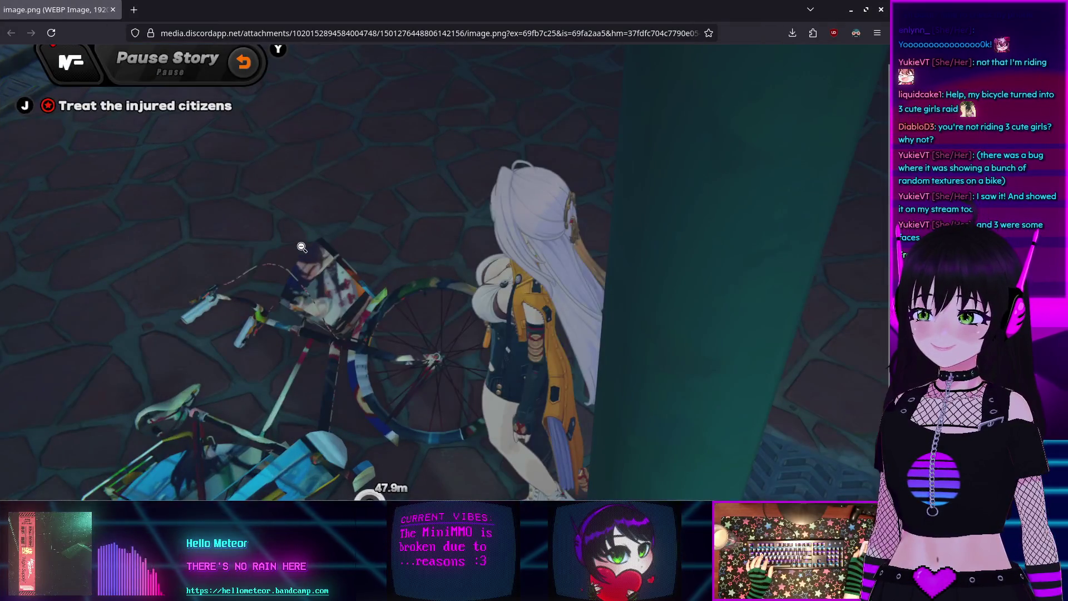
pyautogui.scroll(-3, 335, 308)
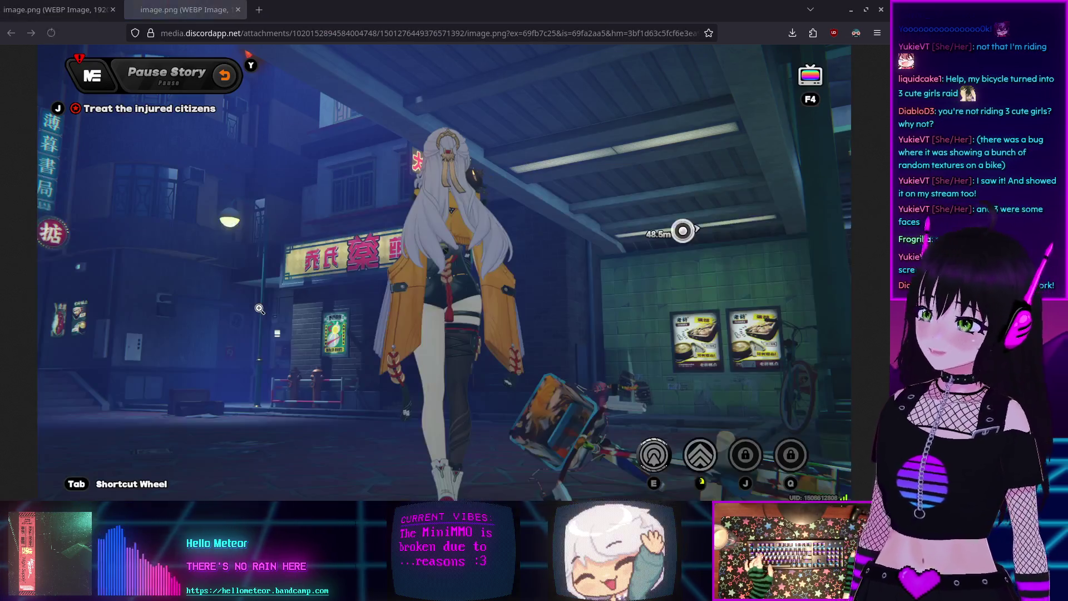
# Step: Zoom the new screenshot to full size, then shrink it back to fit the window
pyautogui.click(516, 401)
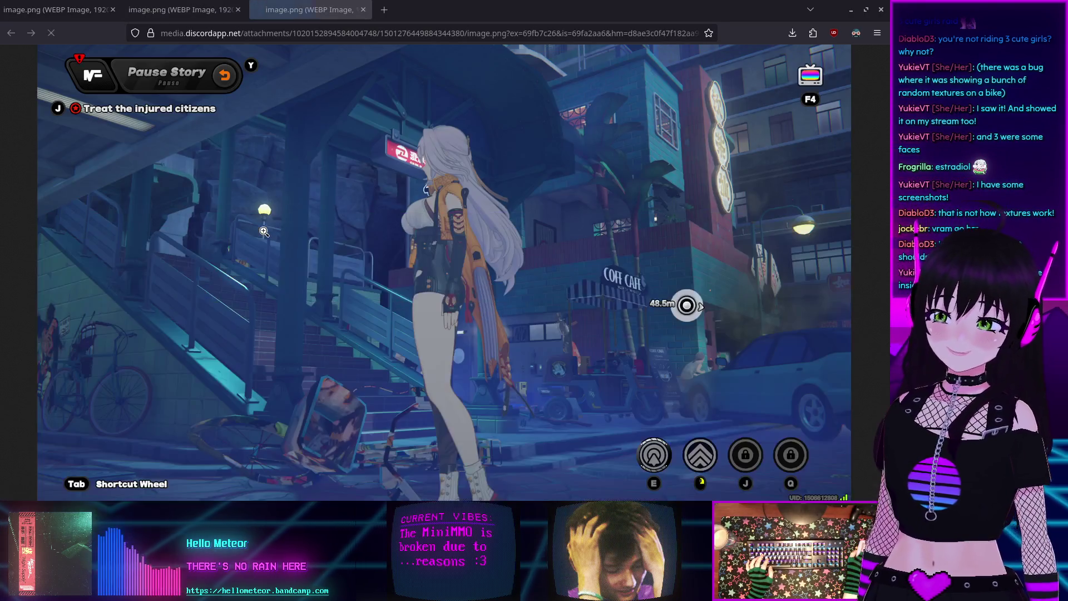
pyautogui.click(323, 429)
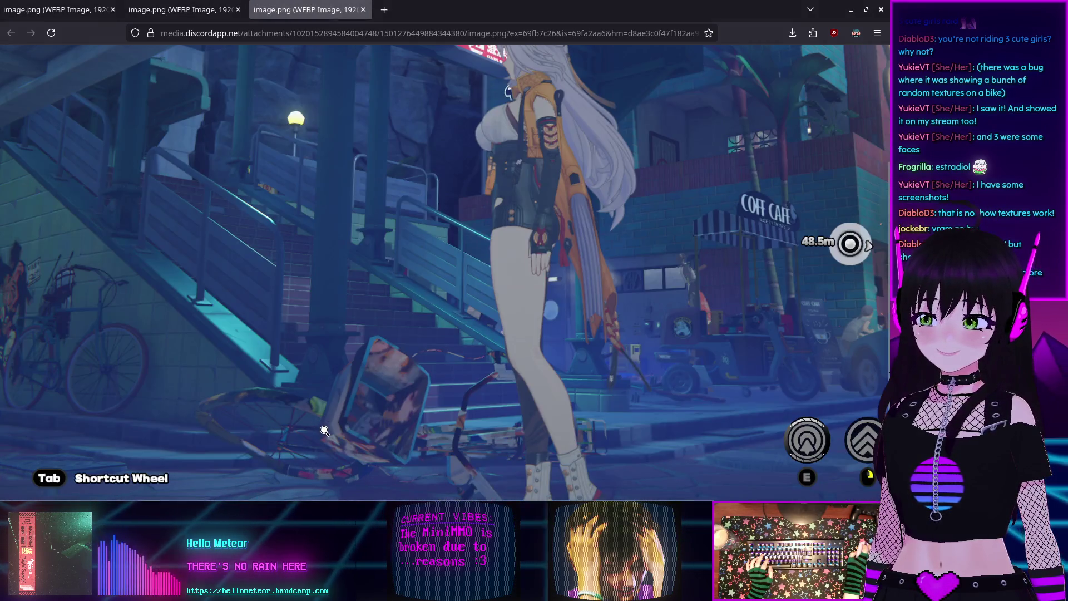
pyautogui.click(366, 401)
# Step: Compare the bike, second and third screenshot tabs, viewing each at full size
pyautogui.hotkey('ctrl', 'pageup')
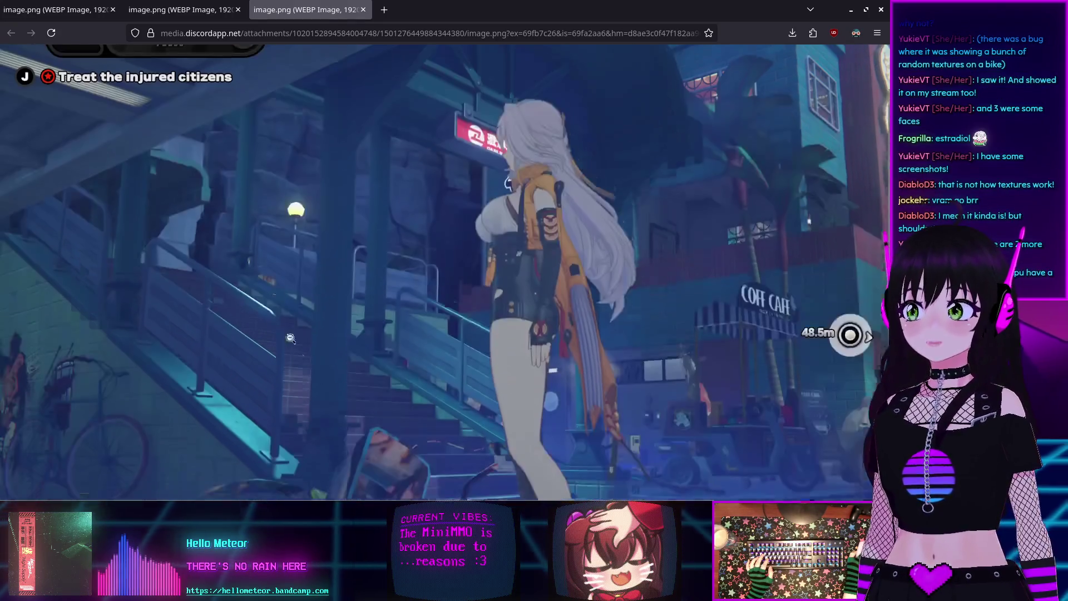
pyautogui.click(375, 210)
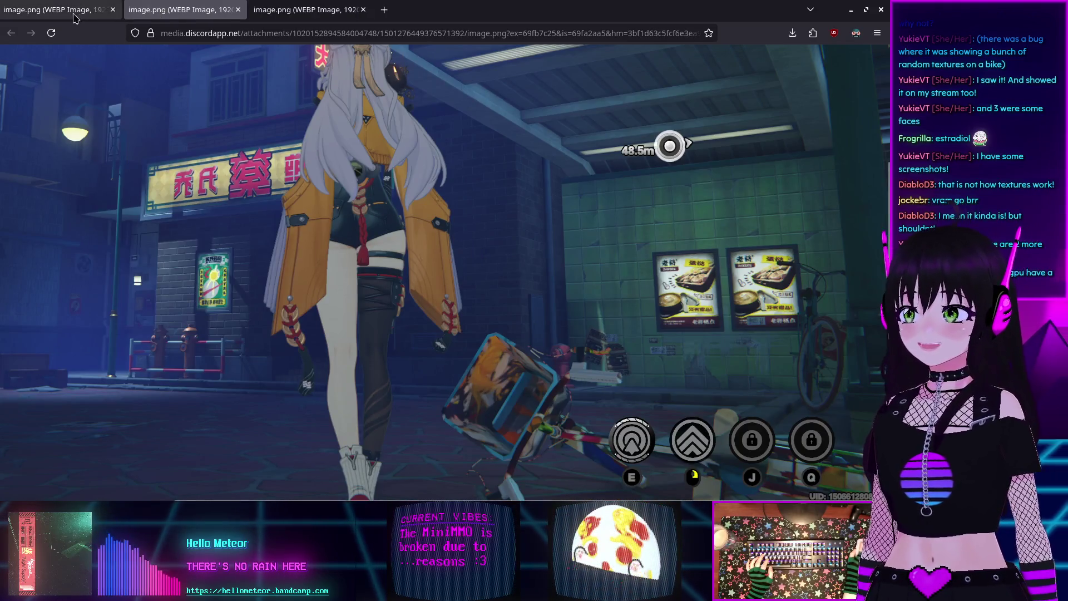
pyautogui.scroll(3, 50, 67)
pyautogui.hotkey('ctrl', 'pageup')
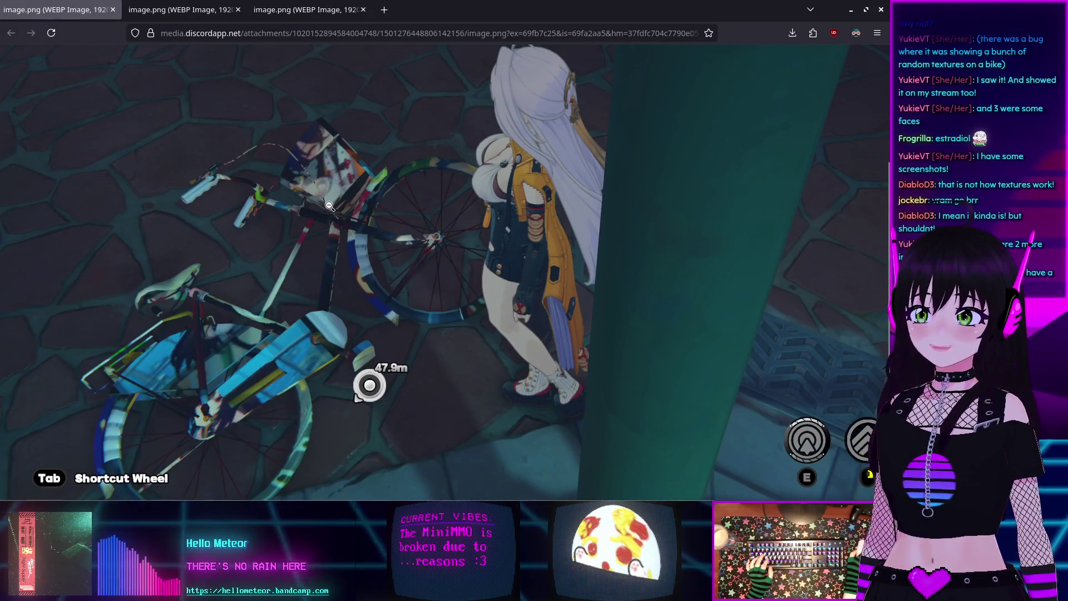
pyautogui.hotkey('ctrl', 'pagedown')
pyautogui.scroll(-3, 160, 139)
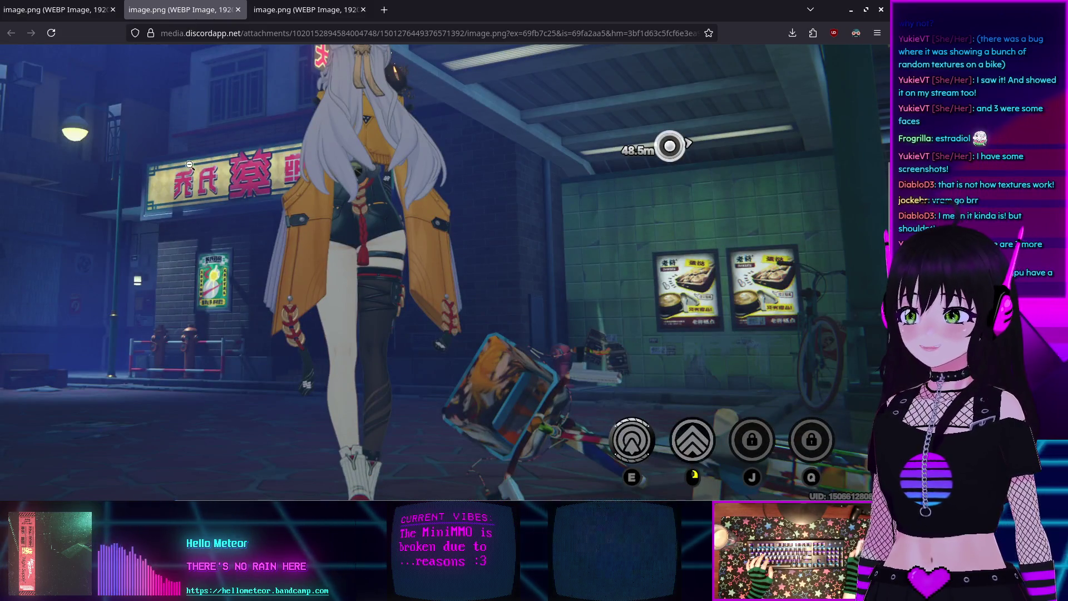
pyautogui.scroll(3, 163, 120)
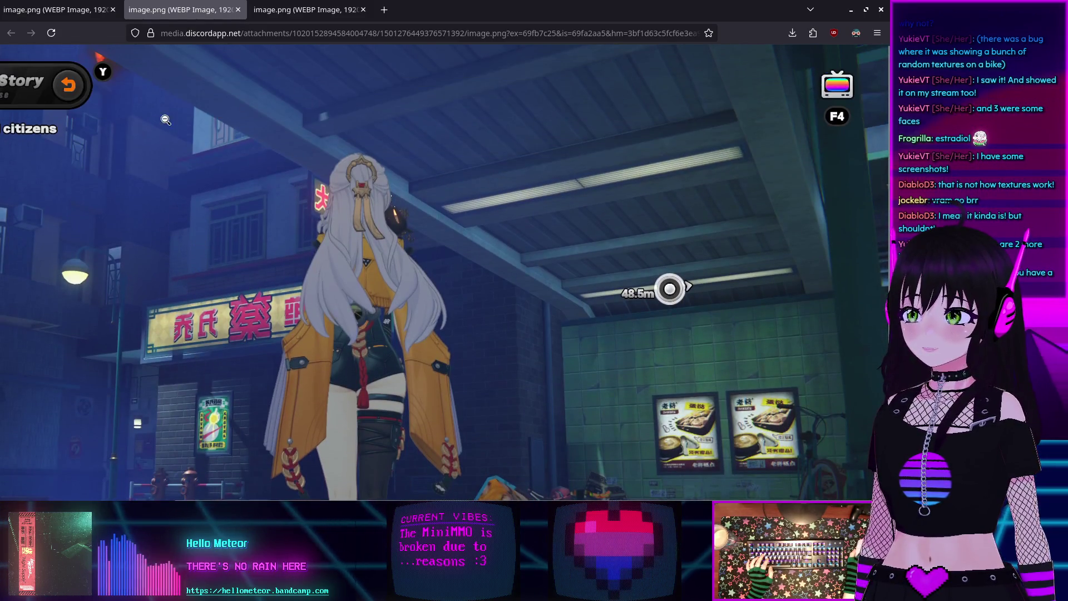
pyautogui.scroll(-3, 218, 243)
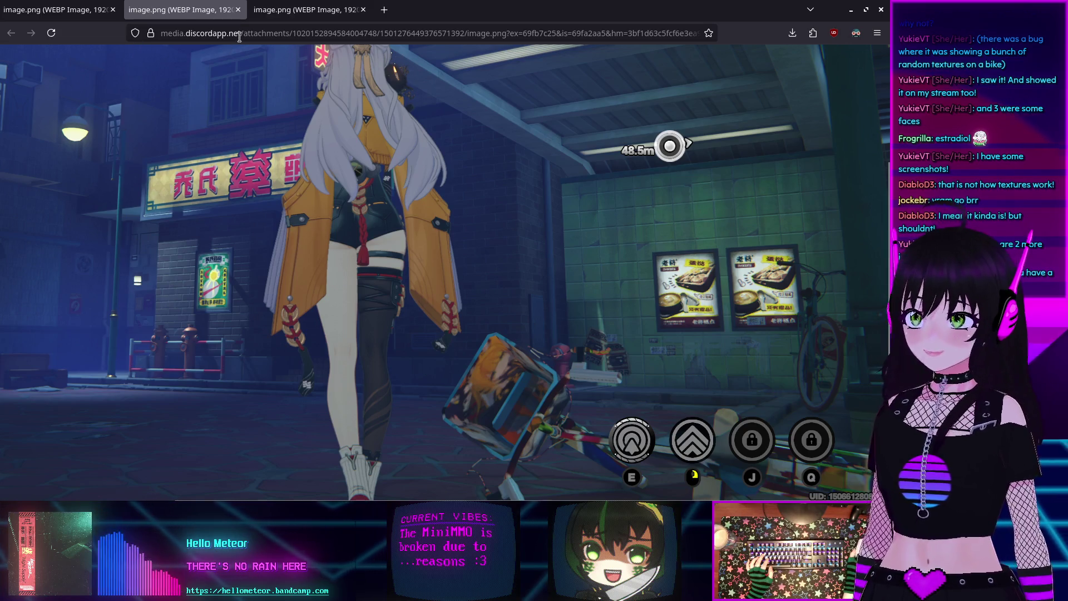
pyautogui.click(286, 12)
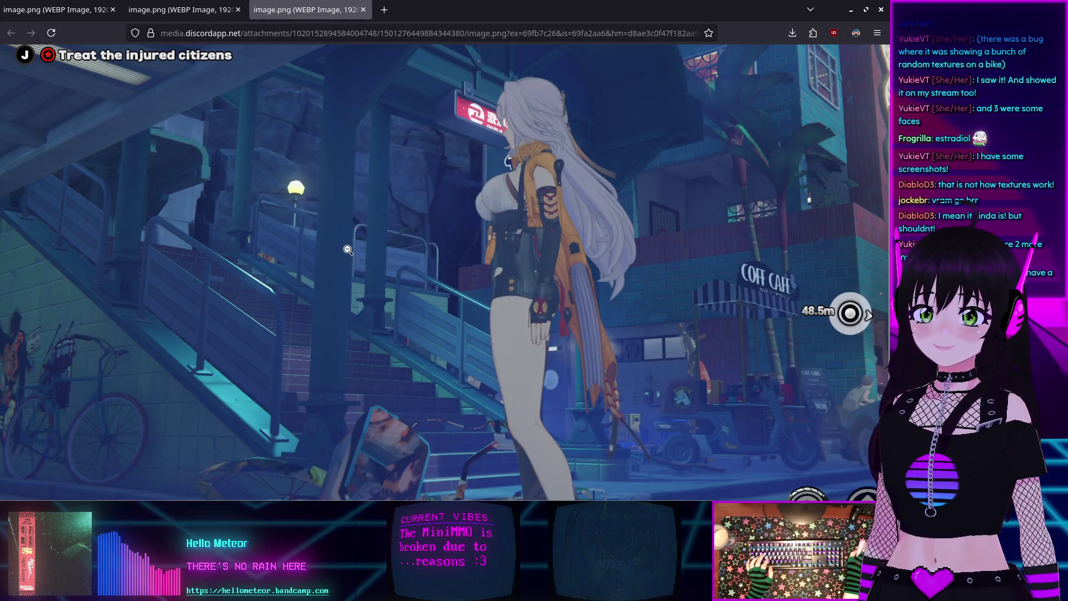
pyautogui.scroll(-2, 835, 315)
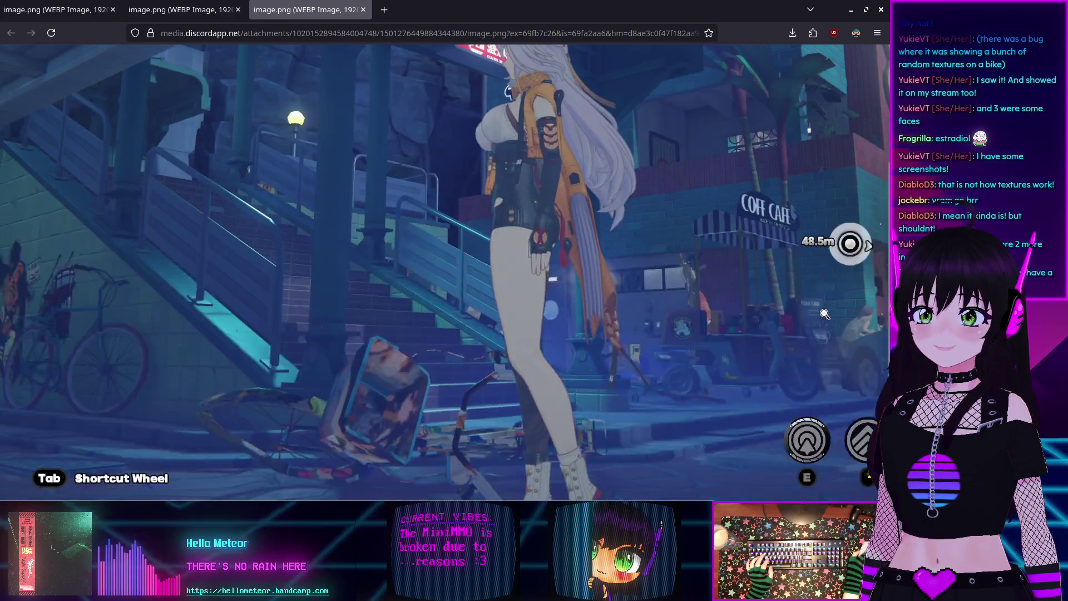
pyautogui.scroll(3, 752, 328)
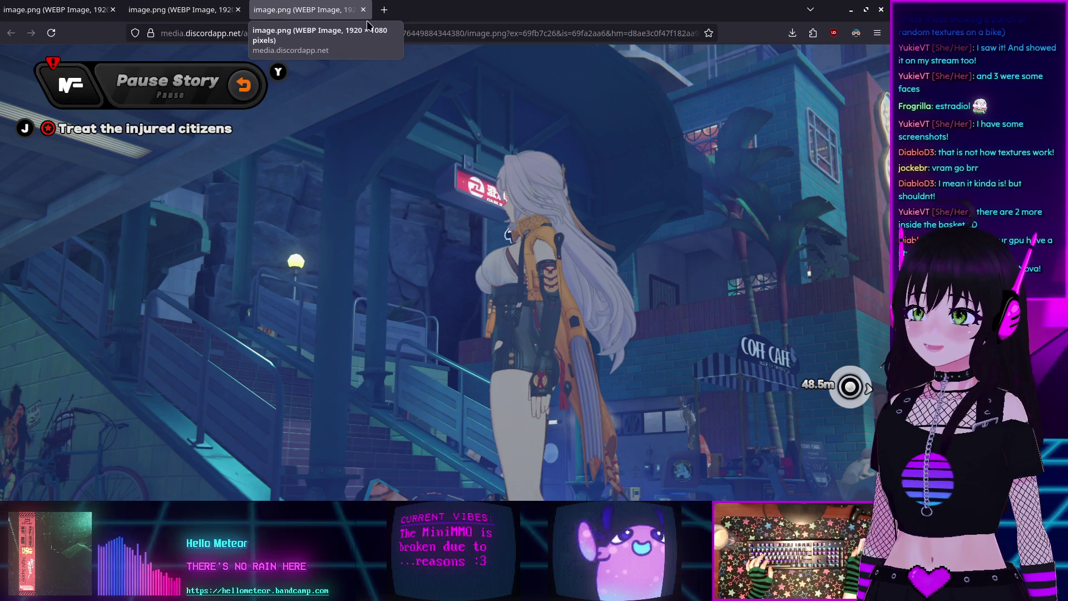
# Step: Go to the first screenshot tab and close the screenshot tabs one after another
pyautogui.click(96, 15)
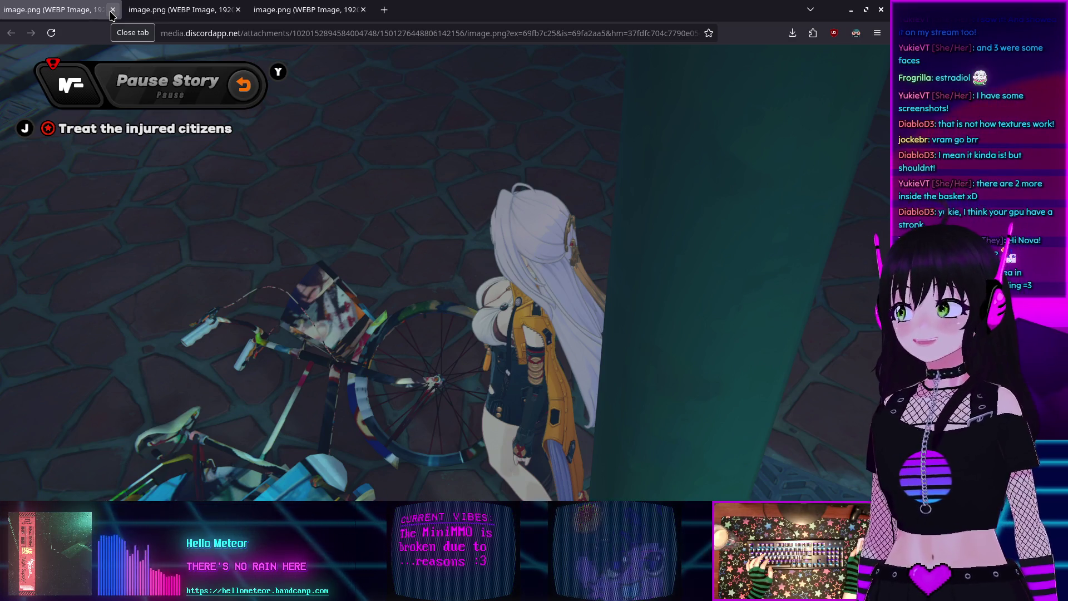
pyautogui.click(113, 10)
pyautogui.click(112, 10)
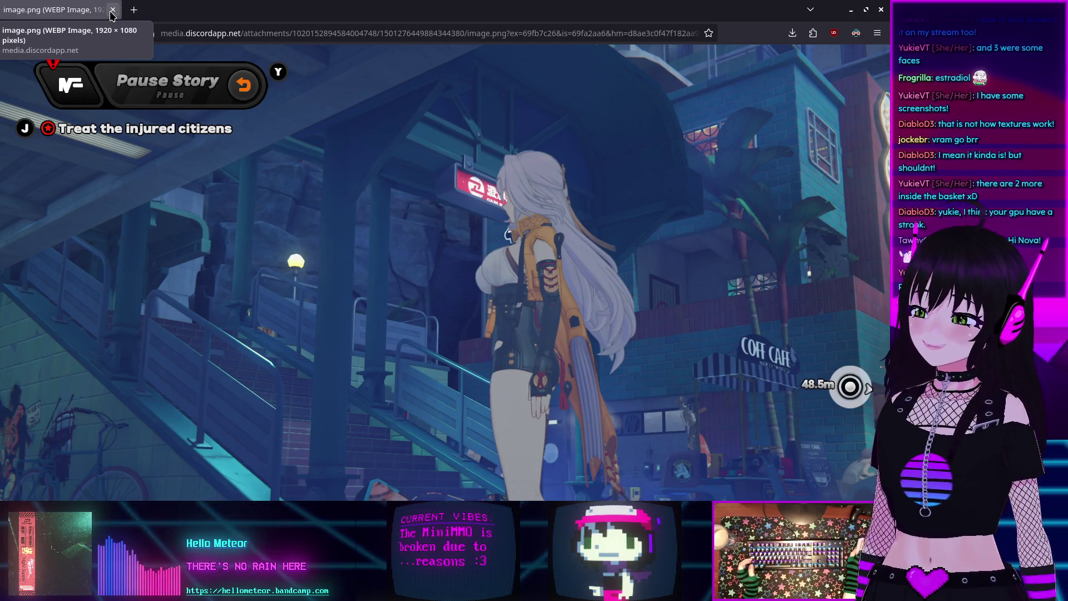
pyautogui.click(112, 10)
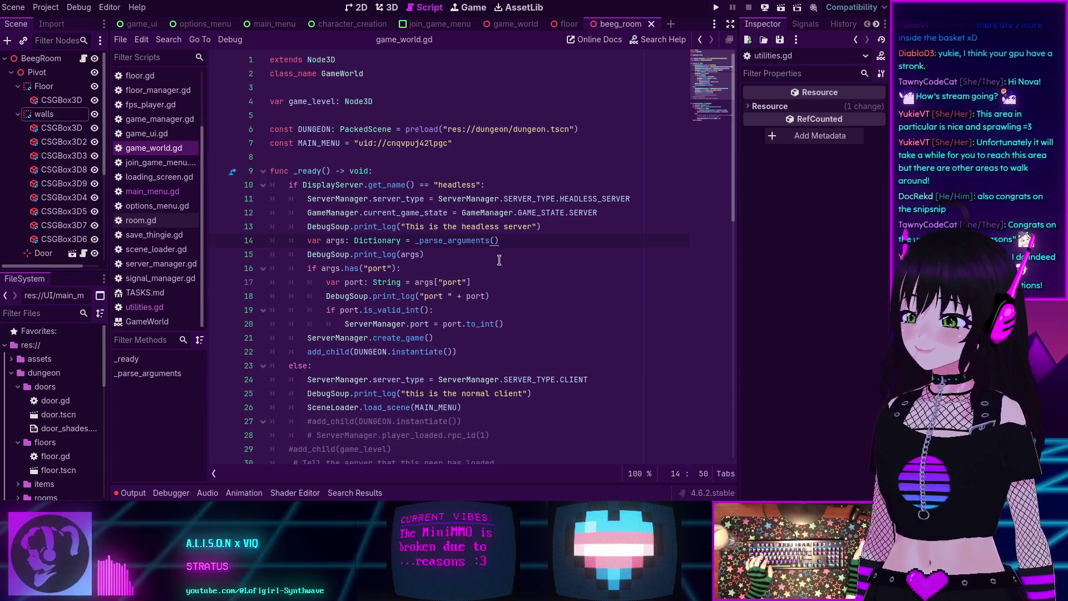
pyautogui.press('Down')
pyautogui.press('Down')
pyautogui.press('Down')
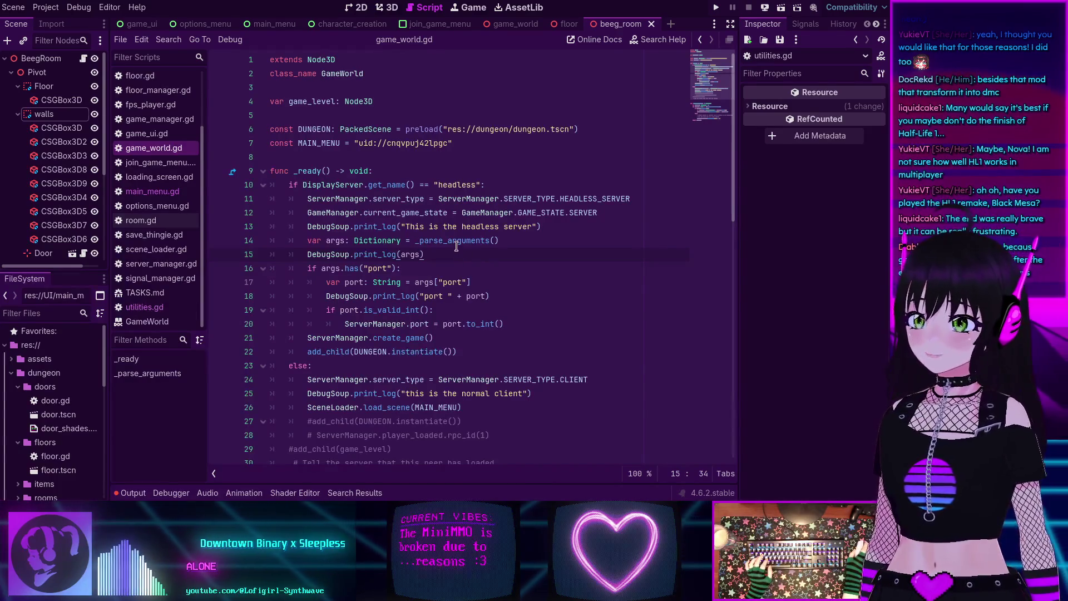
pyautogui.scroll(-6, 457, 245)
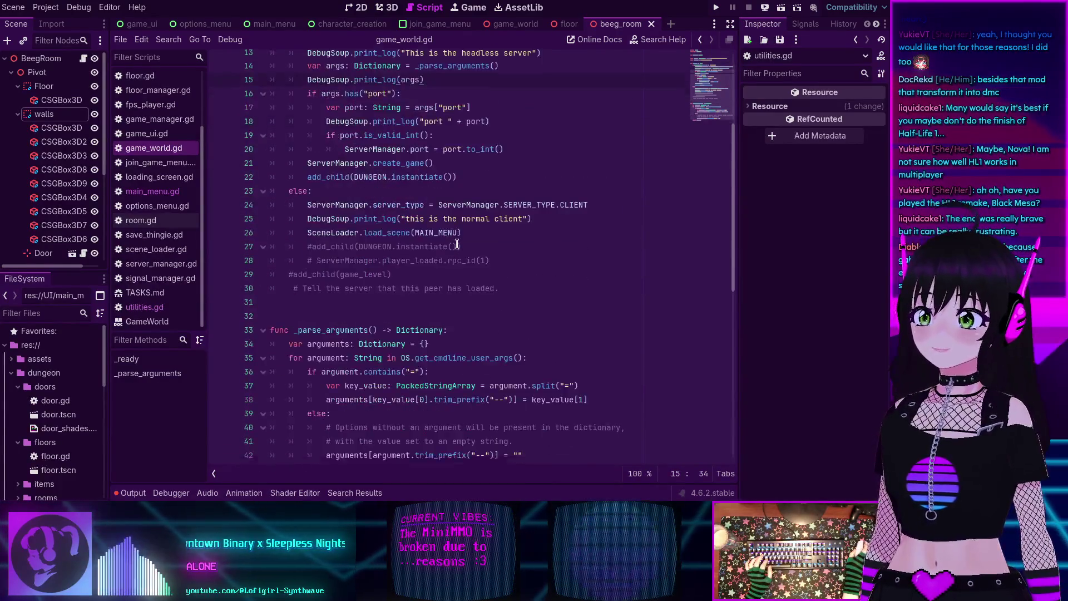
pyautogui.scroll(6, 457, 243)
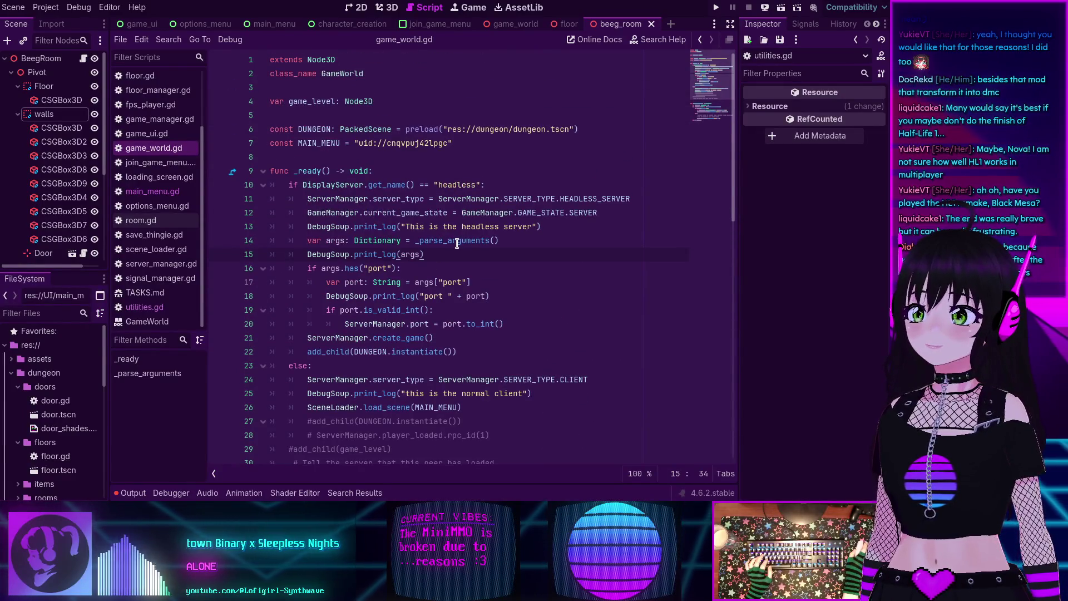
pyautogui.moveTo(458, 243)
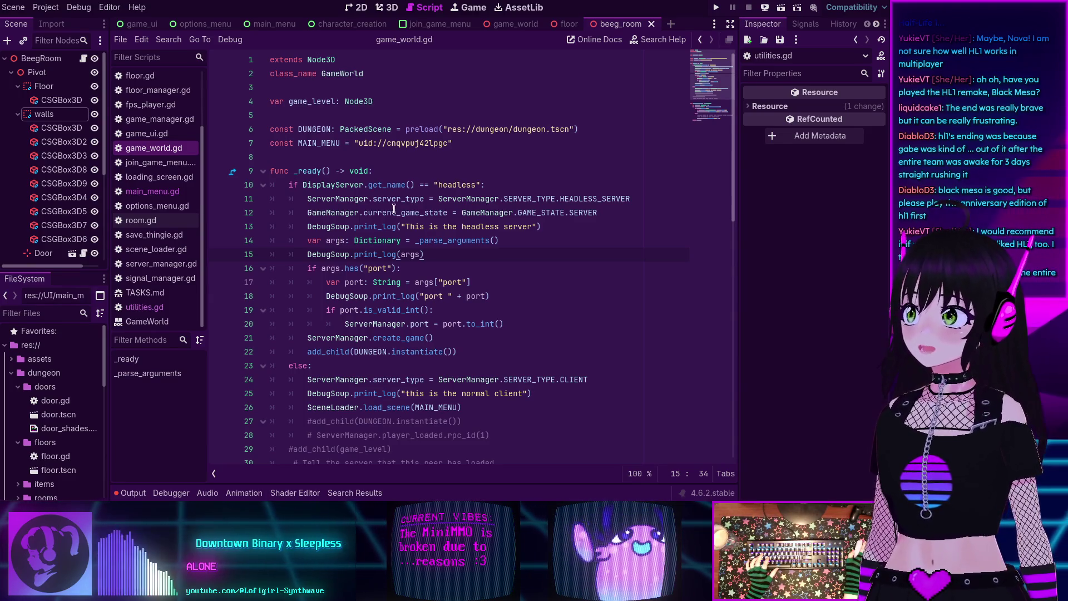
pyautogui.scroll(-2, 454, 238)
pyautogui.scroll(2, 453, 238)
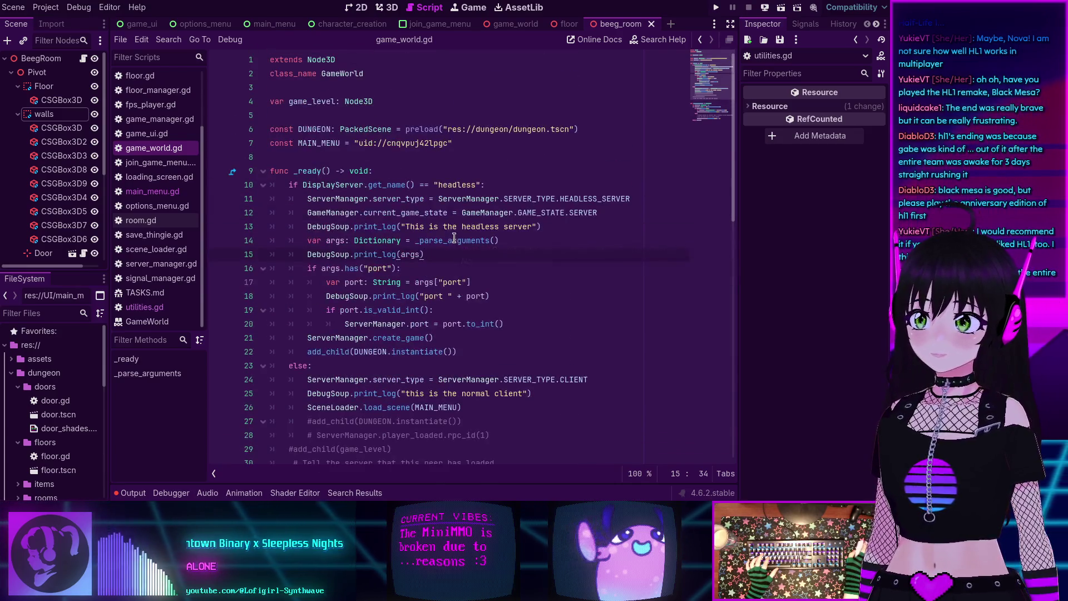
pyautogui.click(508, 184)
pyautogui.click(452, 255)
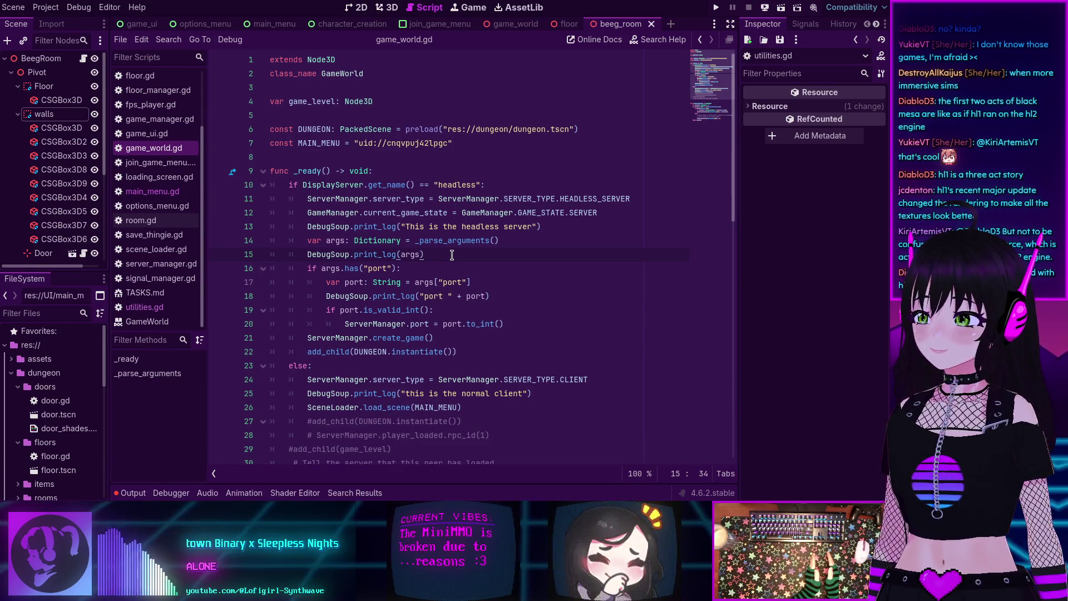
# Step: Insert a blank line after the arguments print on line 15 and return the caret to that line
pyautogui.press('Return')
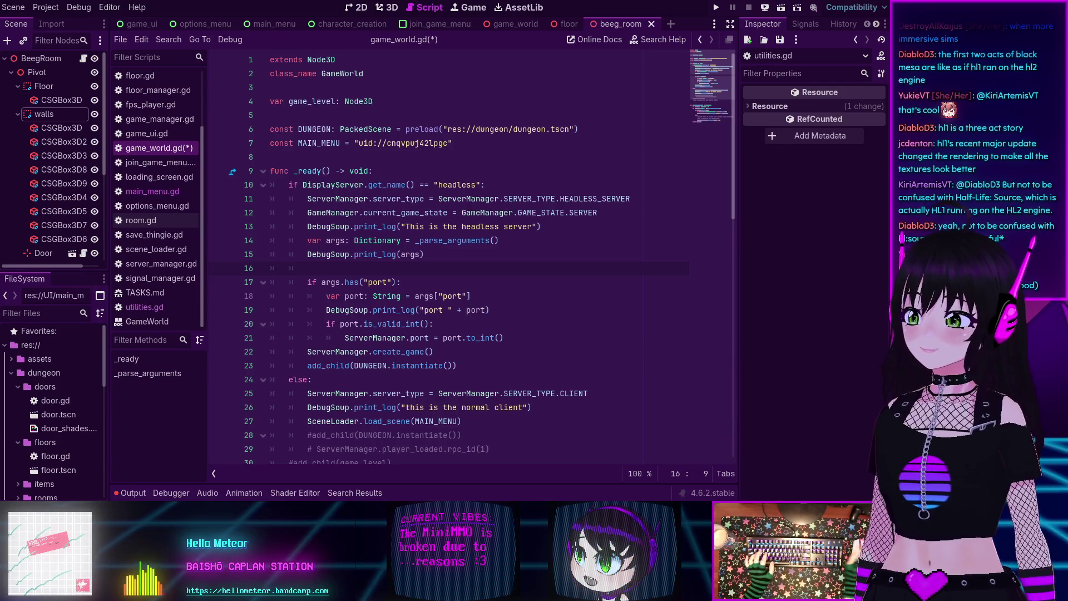
pyautogui.click(477, 226)
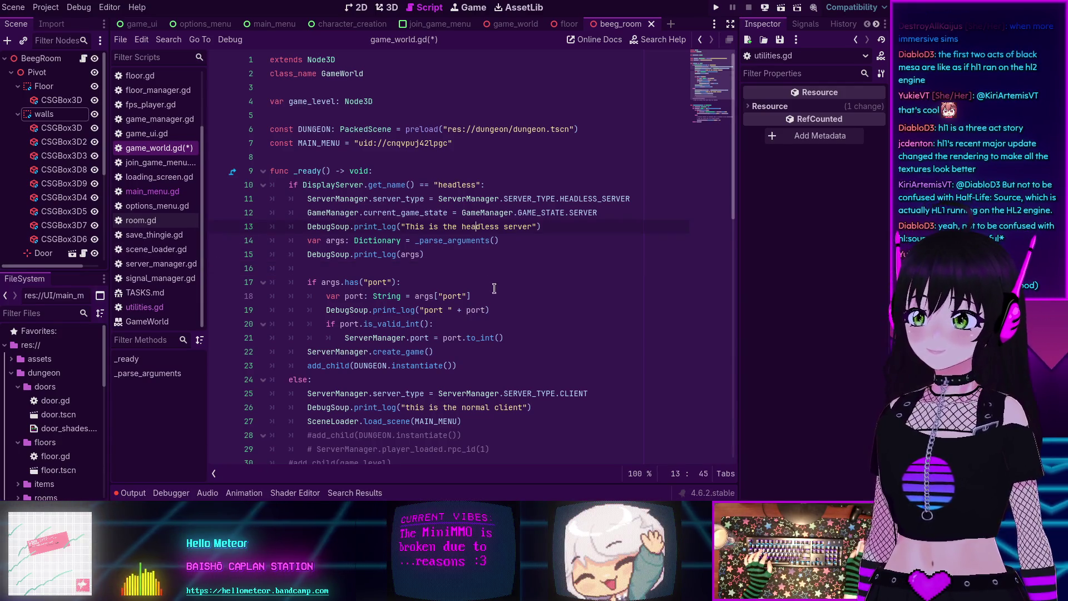
pyautogui.click(471, 260)
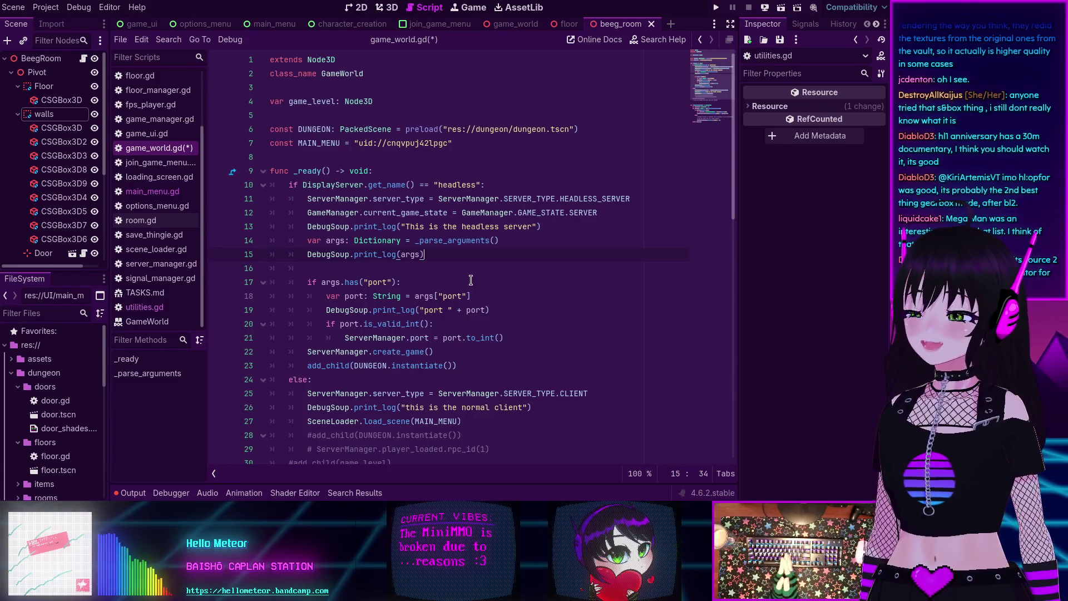
# Step: Review the parse errors in the Output log, then stop the running game with F8
pyautogui.scroll(-1, 429, 255)
pyautogui.scroll(-4, 429, 255)
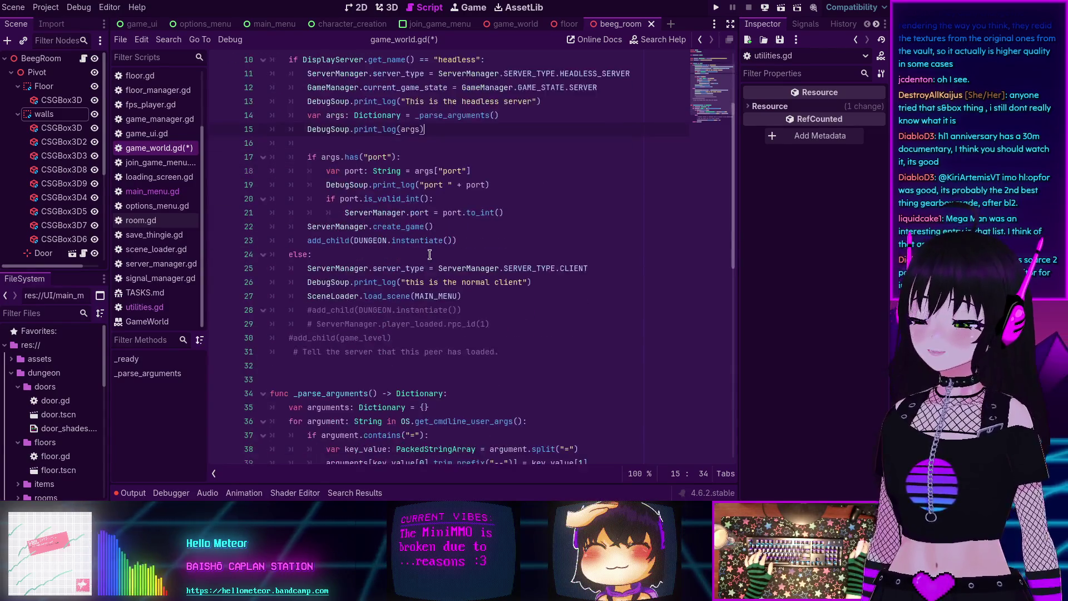
pyautogui.scroll(4, 423, 254)
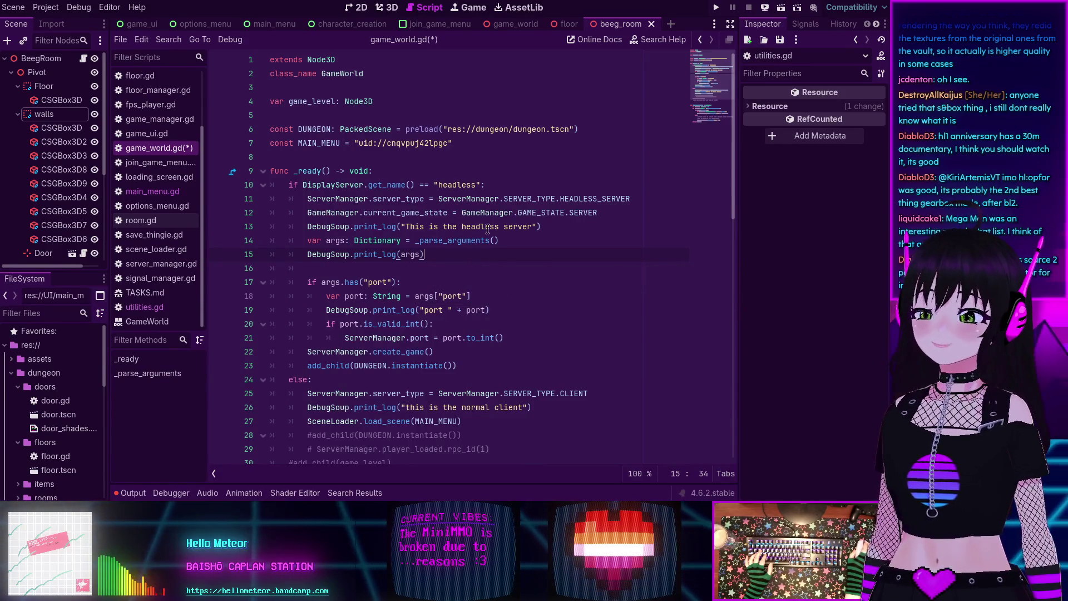
pyautogui.scroll(-3, 481, 245)
pyautogui.scroll(3, 473, 257)
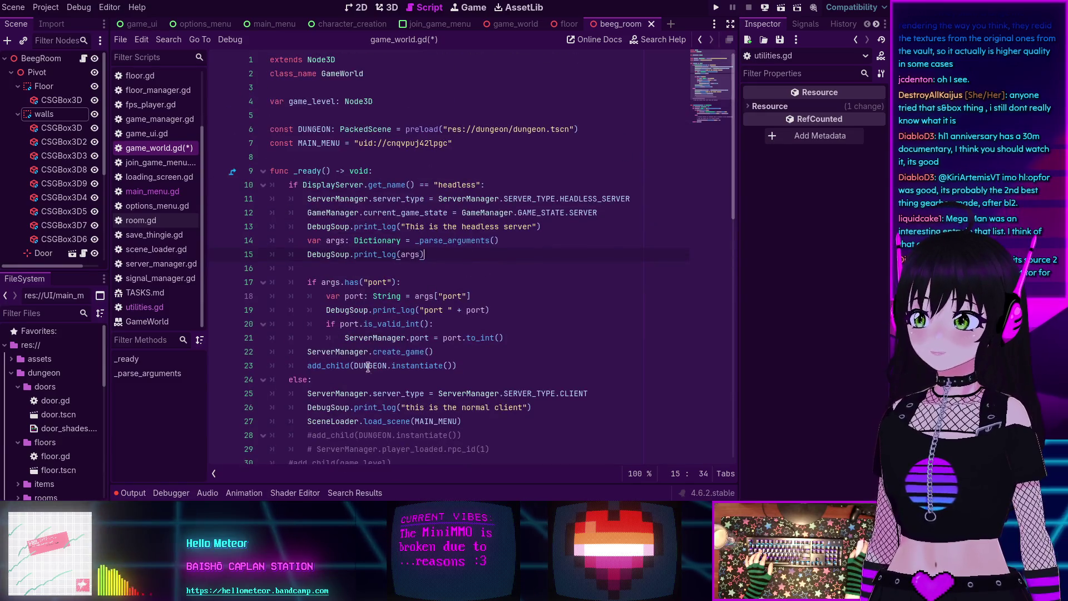
pyautogui.click(145, 492)
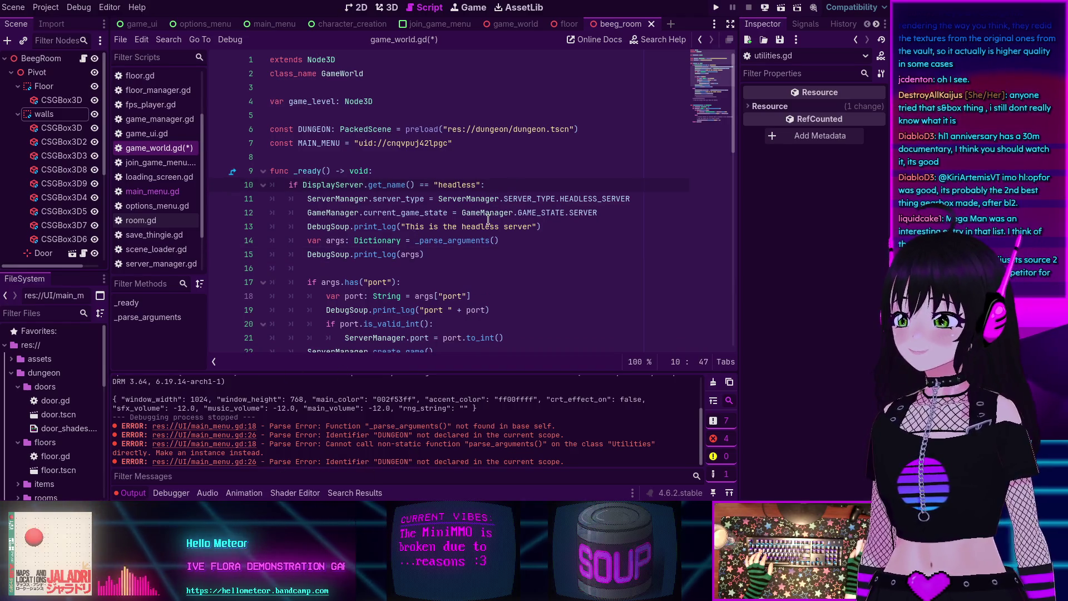
pyautogui.scroll(-4, 490, 223)
pyautogui.scroll(2, 480, 238)
pyautogui.scroll(2, 480, 238)
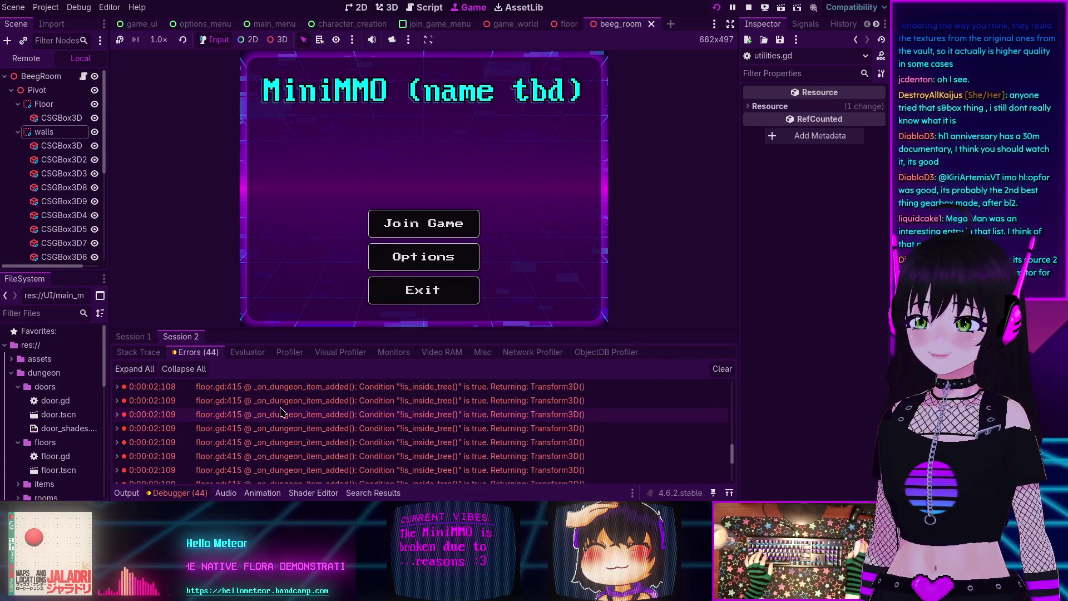
pyautogui.scroll(10, 281, 412)
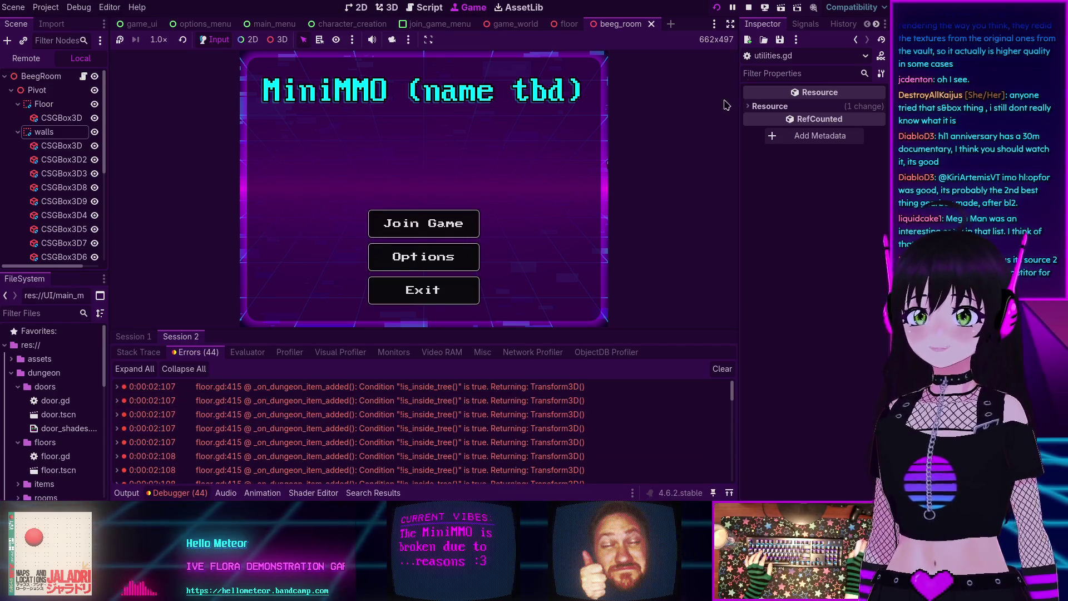
pyautogui.press('F8')
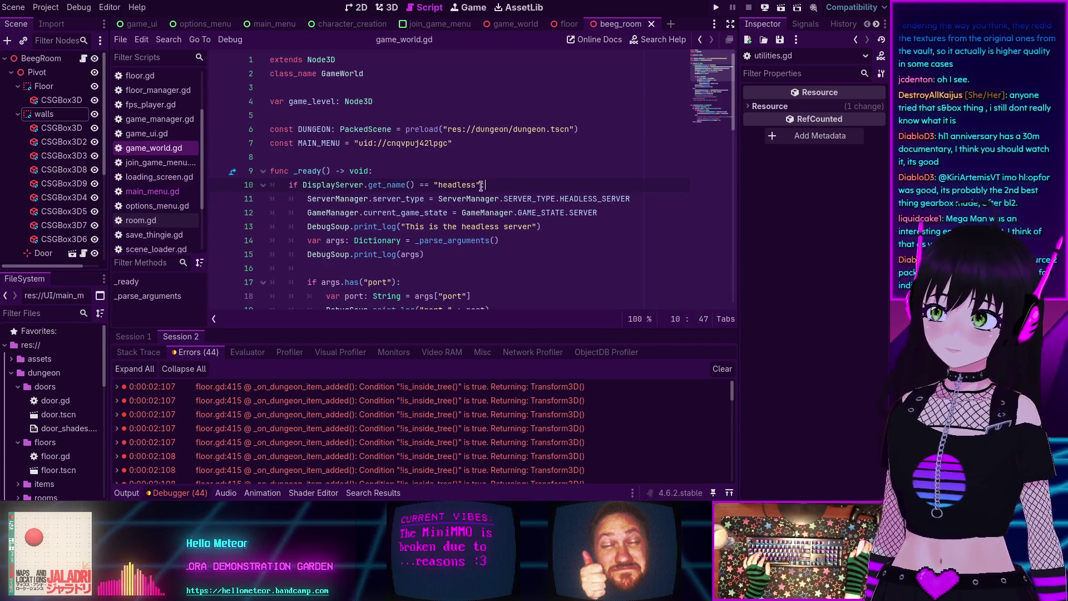
# Step: Close game_world.gd and jump to the floor.gd line 415 error from the Debugger list
pyautogui.click(152, 190)
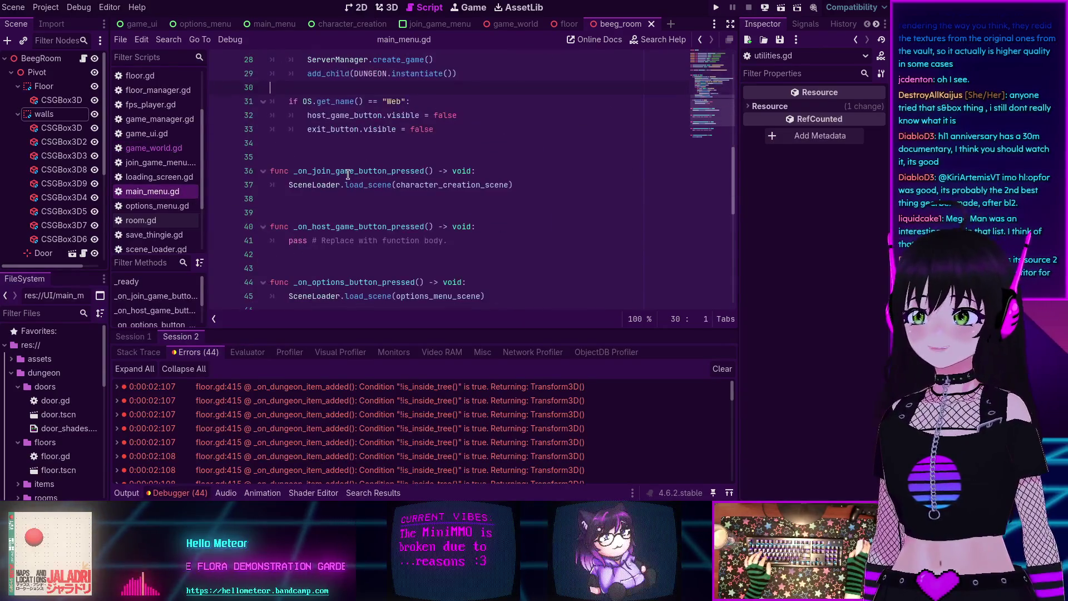
pyautogui.scroll(8, 348, 174)
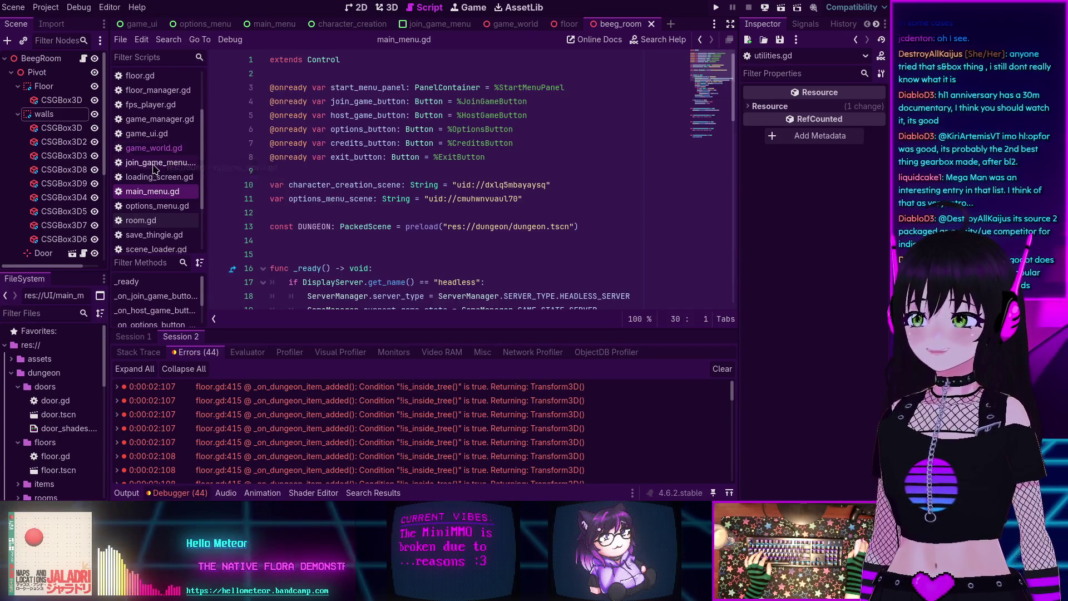
pyautogui.middleClick(160, 148)
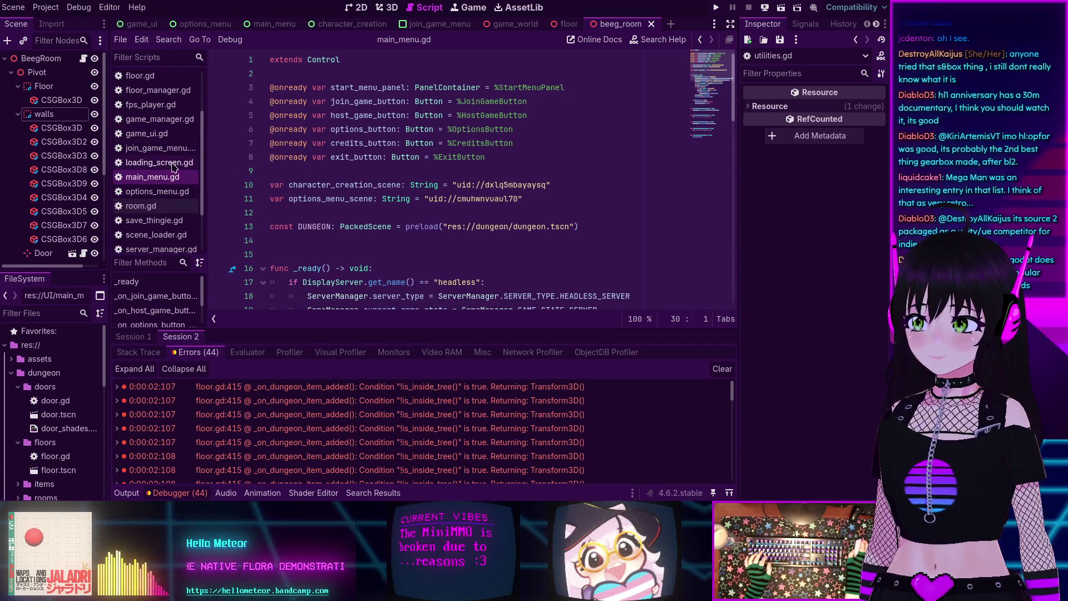
pyautogui.click(264, 391)
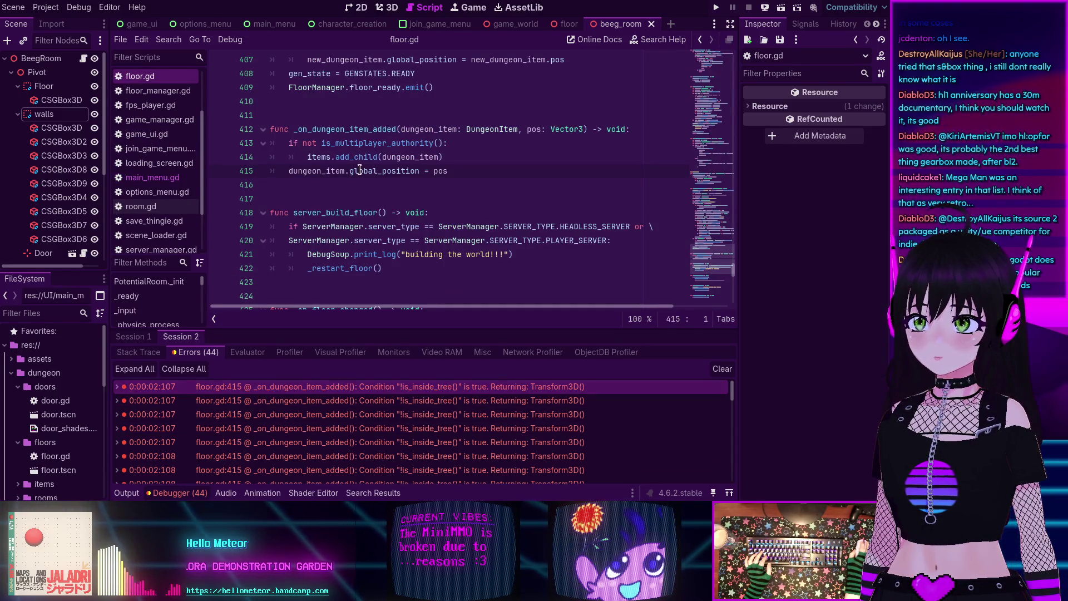
# Step: Comment out the is_multiplayer_authority check, un-indent add_child, save floor.gd, and run the game
pyautogui.moveTo(360, 170)
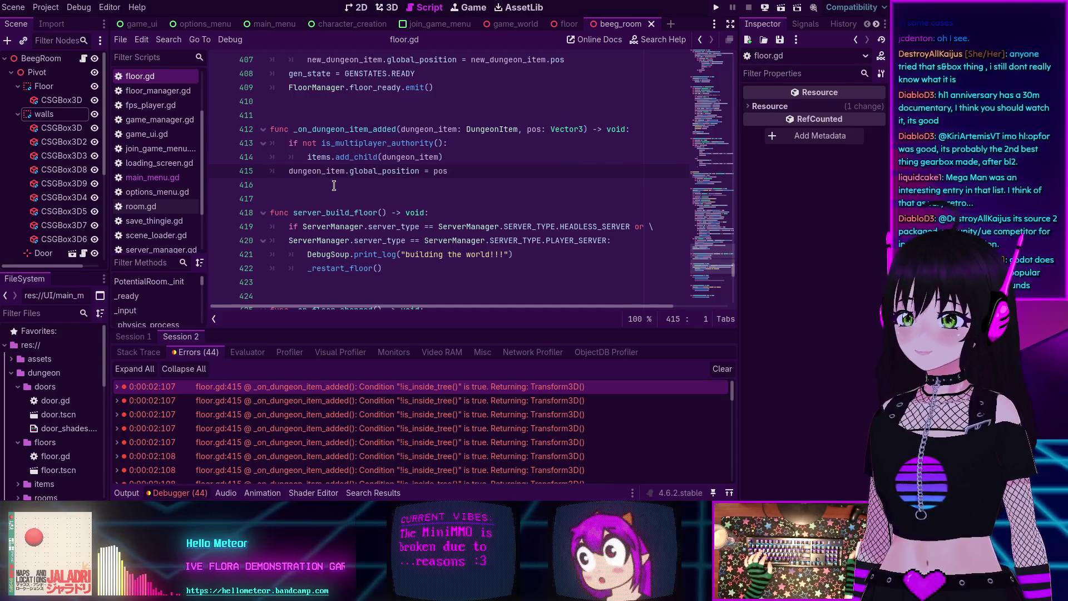
pyautogui.click(289, 143)
pyautogui.write('#')
pyautogui.press('Down')
pyautogui.hotkey('shift', 'Tab')
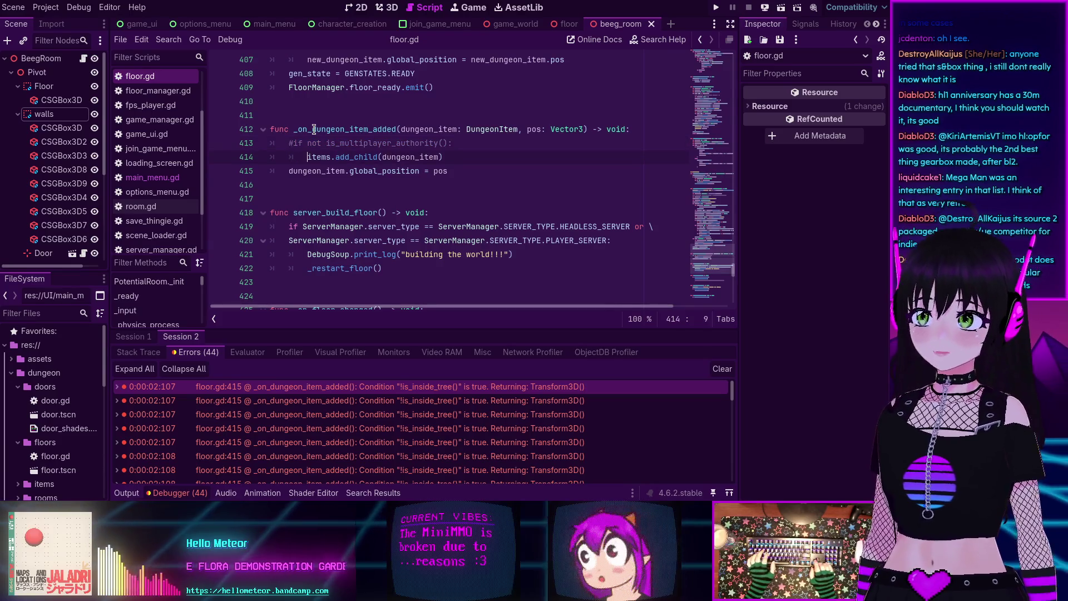
pyautogui.hotkey('ctrl', 's')
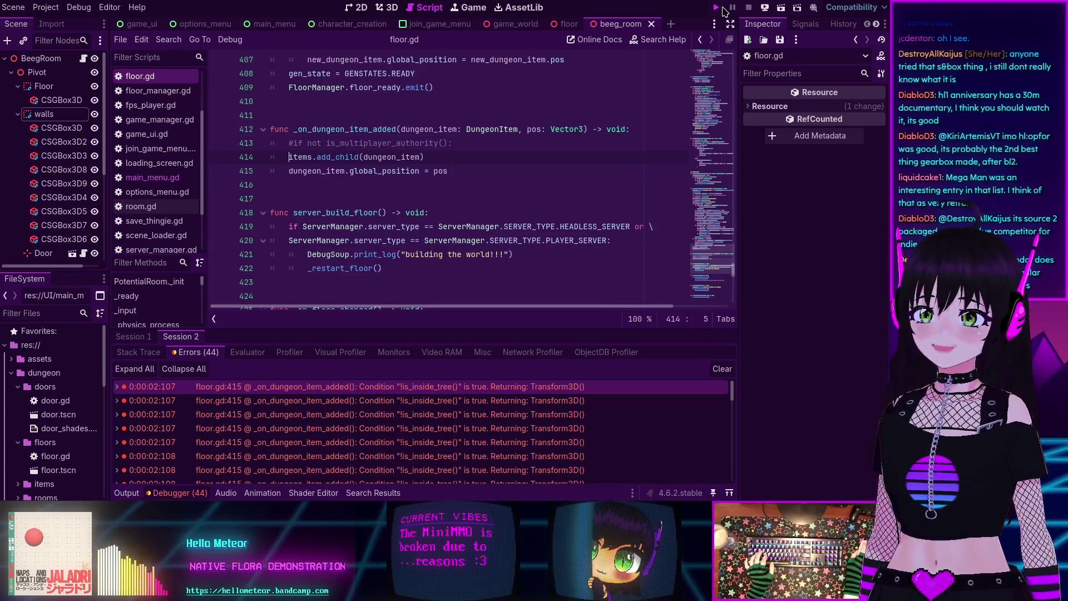
pyautogui.click(723, 7)
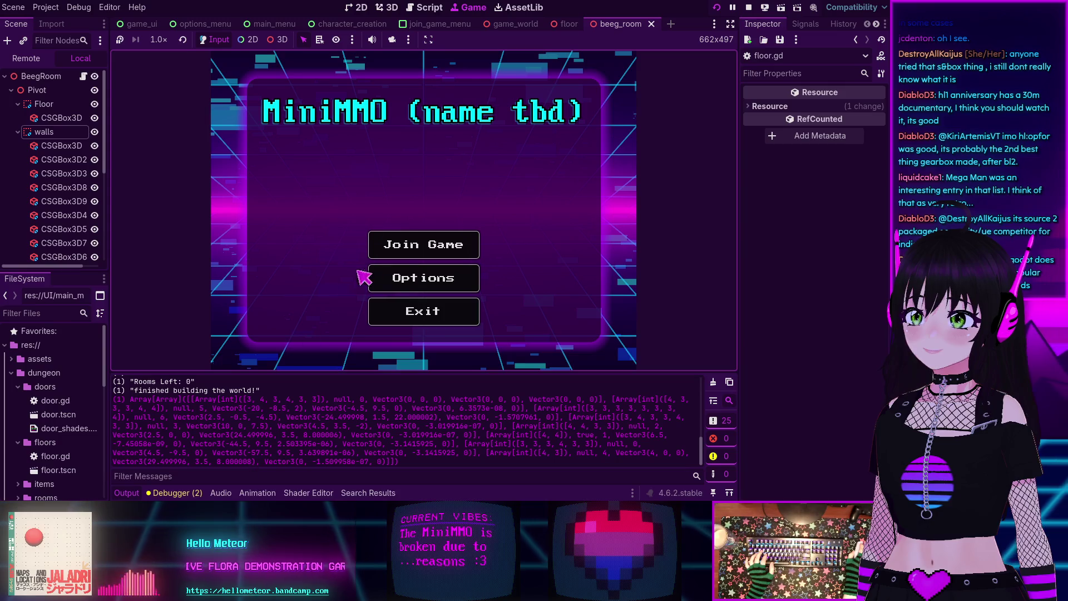
pyautogui.scroll(3, 201, 464)
pyautogui.scroll(-3, 192, 464)
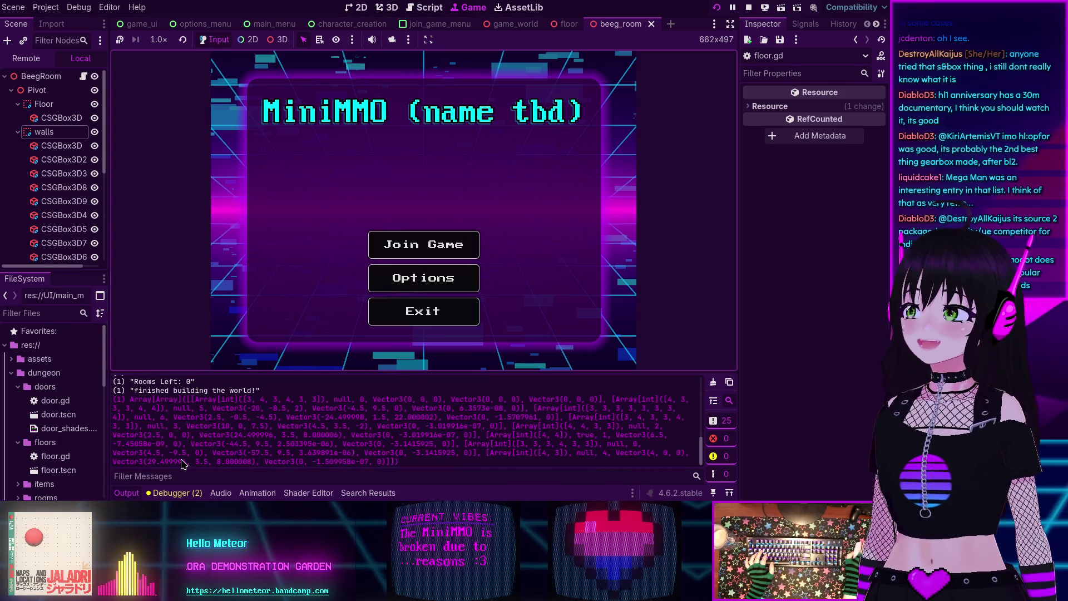